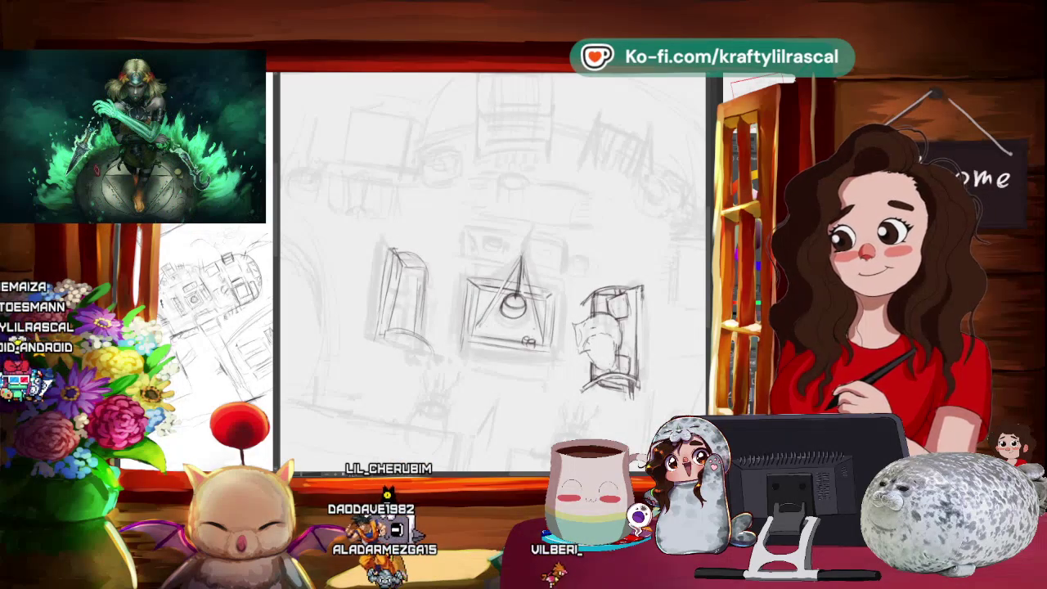
Rotate and shift the canvas view to find a good drawing angle for the room sketch.
drag(448, 328, 523, 246)
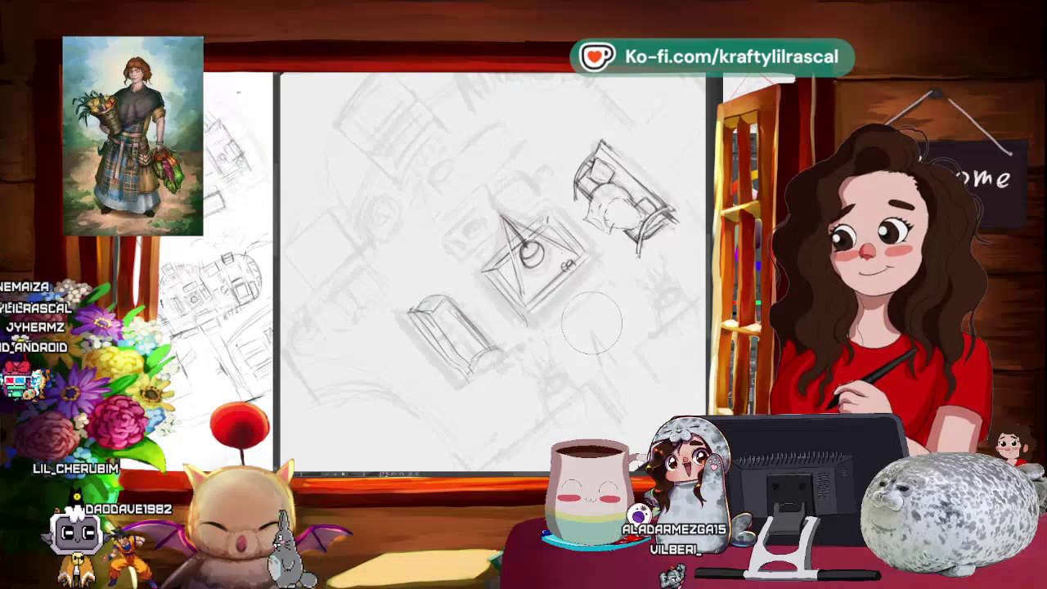
drag(611, 331, 514, 403)
scroll(590, 344, down, 5)
scroll(512, 385, up, 5)
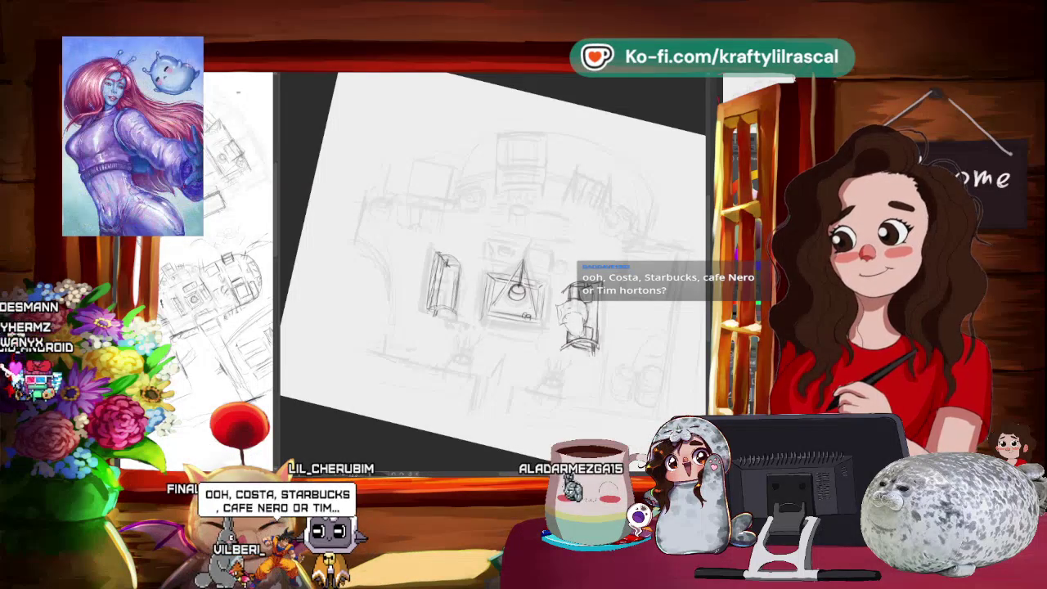
drag(405, 100, 317, 208)
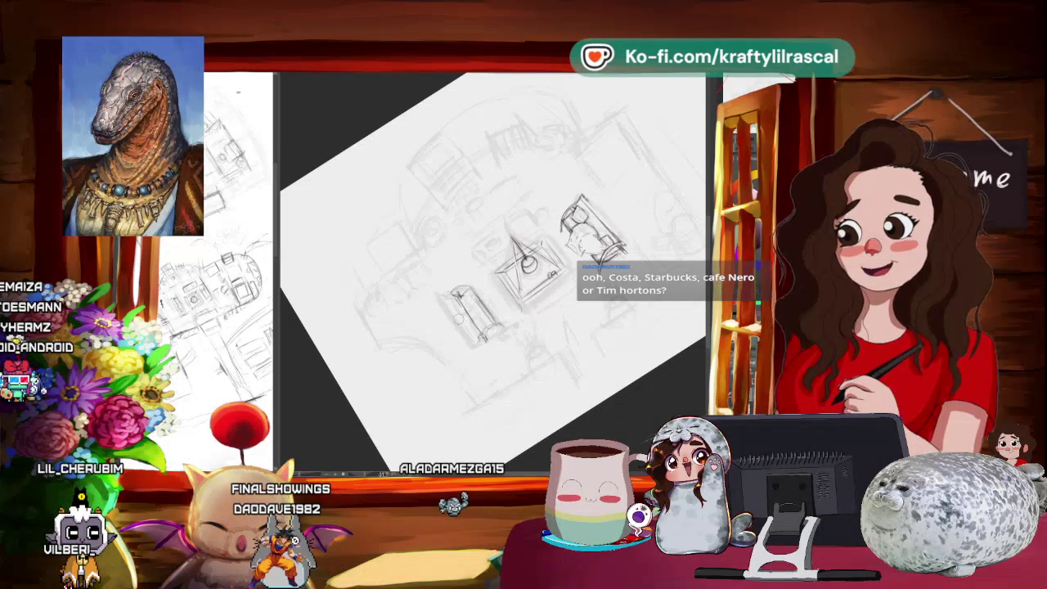
drag(517, 374, 497, 355)
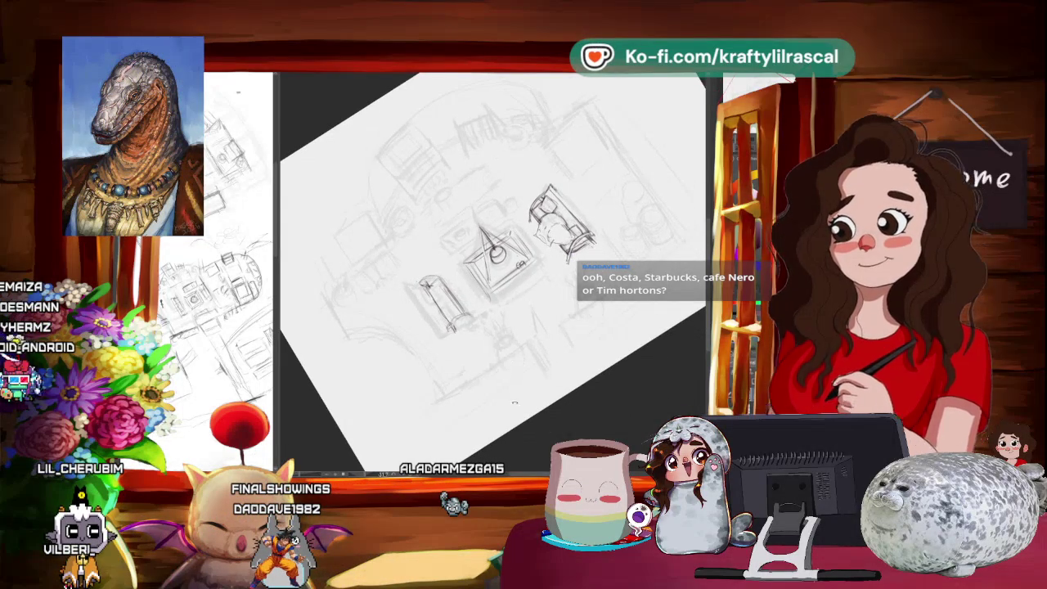
drag(576, 350, 548, 378)
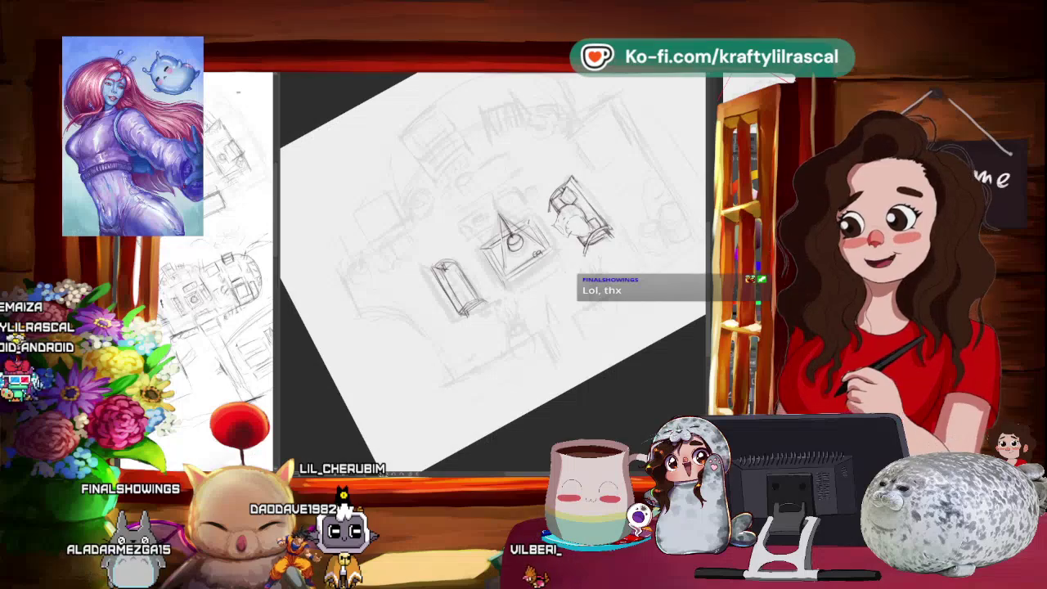
Level the page again, zoom out, and enlarge it slightly up-right for the fisheye oval layout.
mouse_move(463, 383)
mouse_down()
mouse_move(475, 374)
mouse_move(506, 423)
mouse_up()
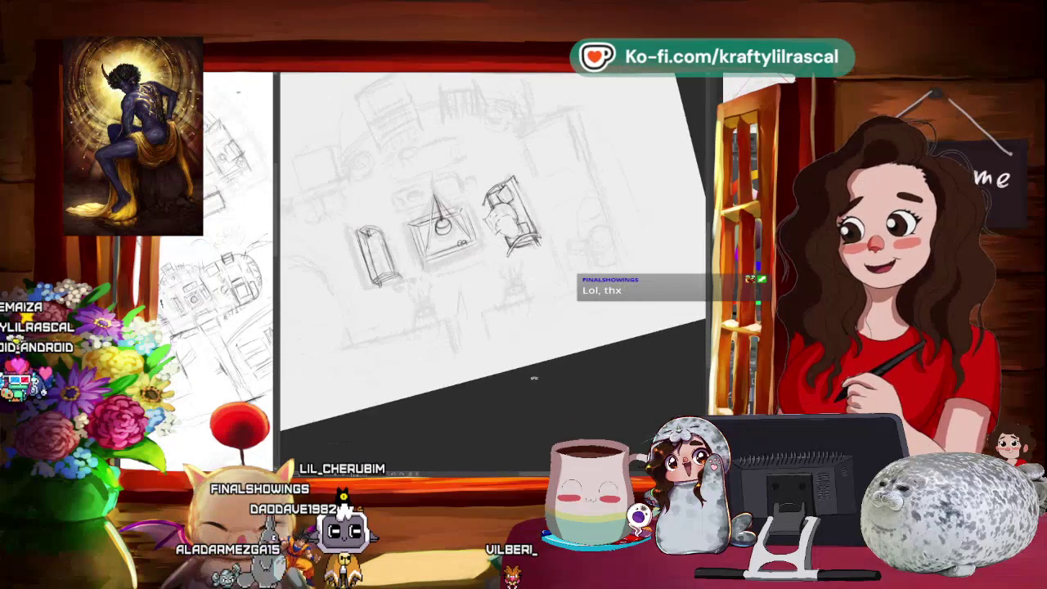
drag(507, 423, 507, 417)
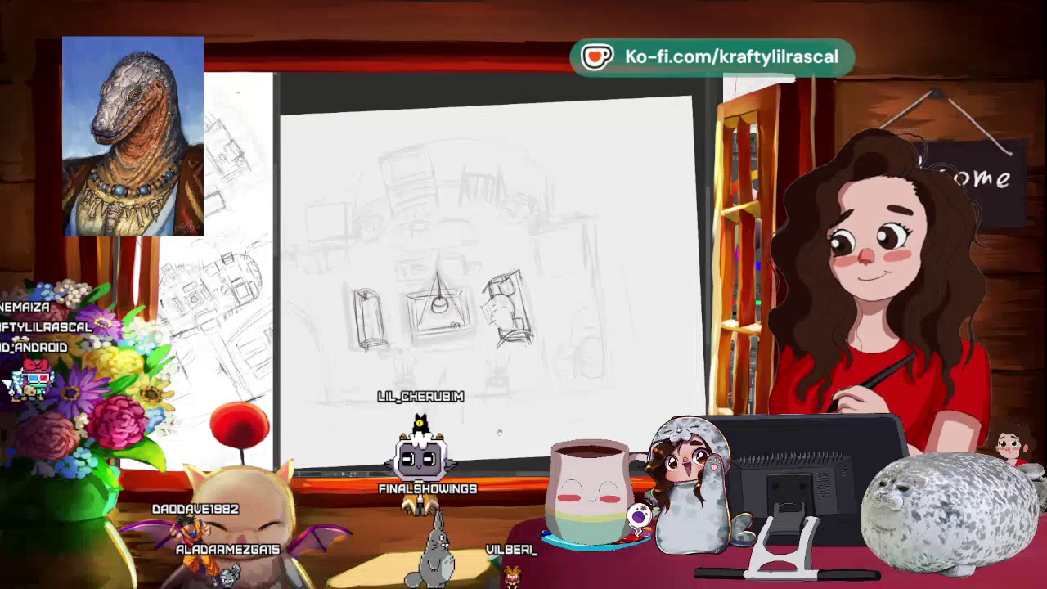
scroll(514, 413, down, 2)
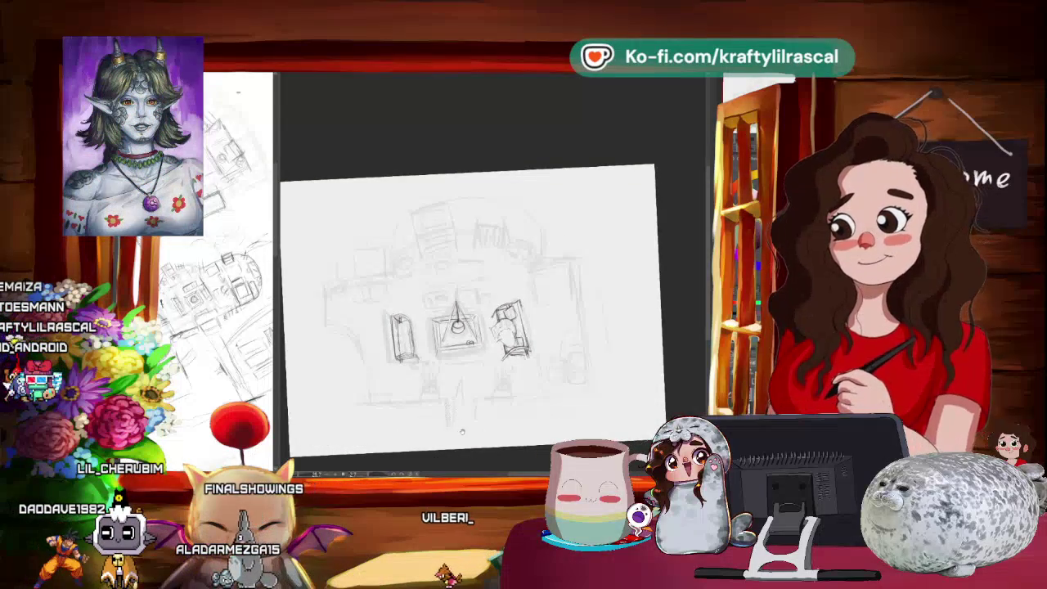
mouse_move(479, 442)
mouse_down()
mouse_move(487, 459)
mouse_move(537, 433)
mouse_up()
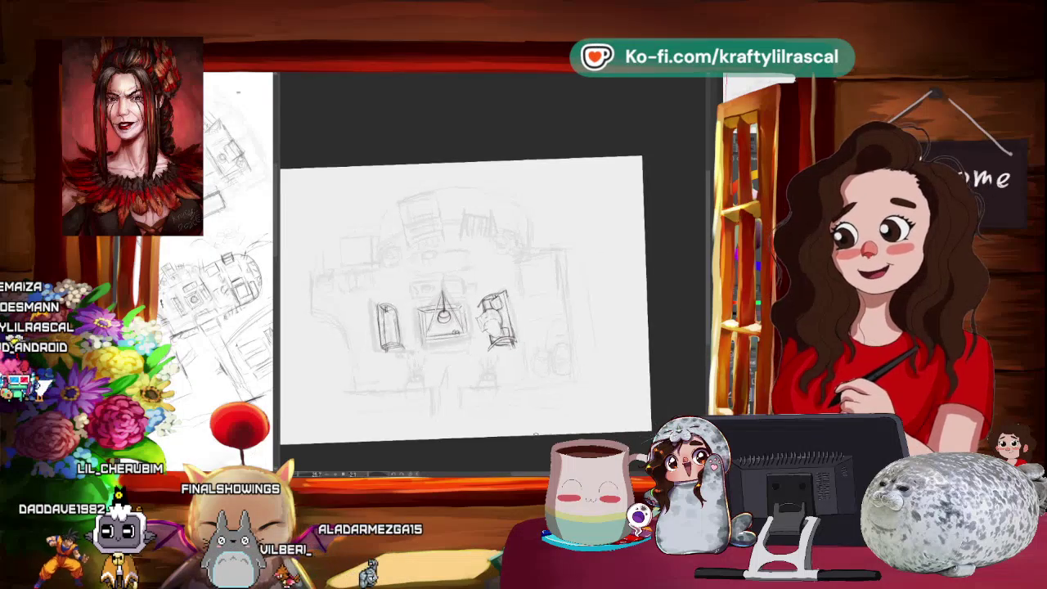
drag(537, 433, 523, 446)
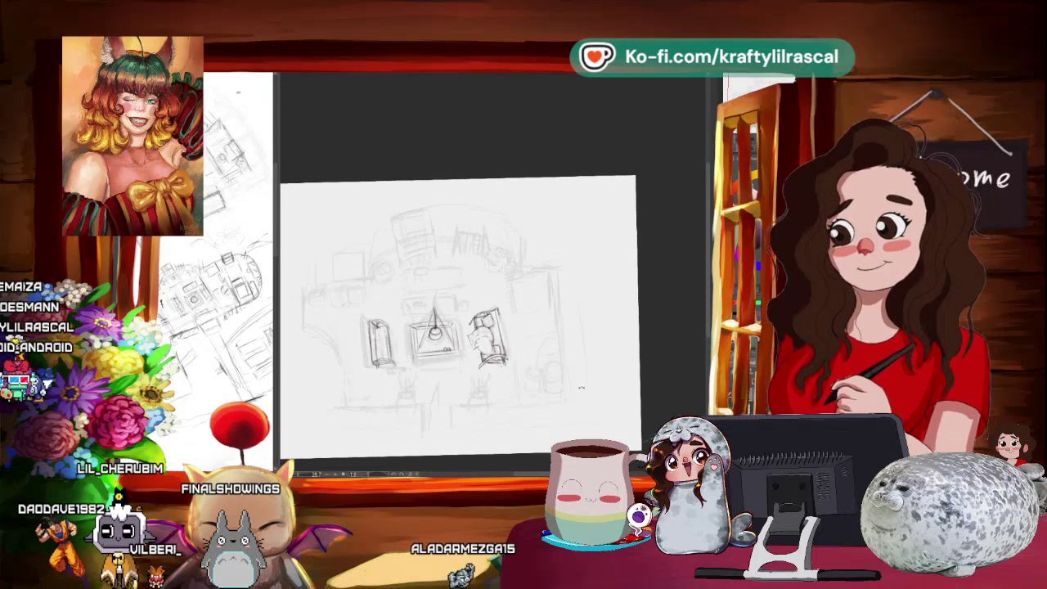
drag(535, 419, 604, 372)
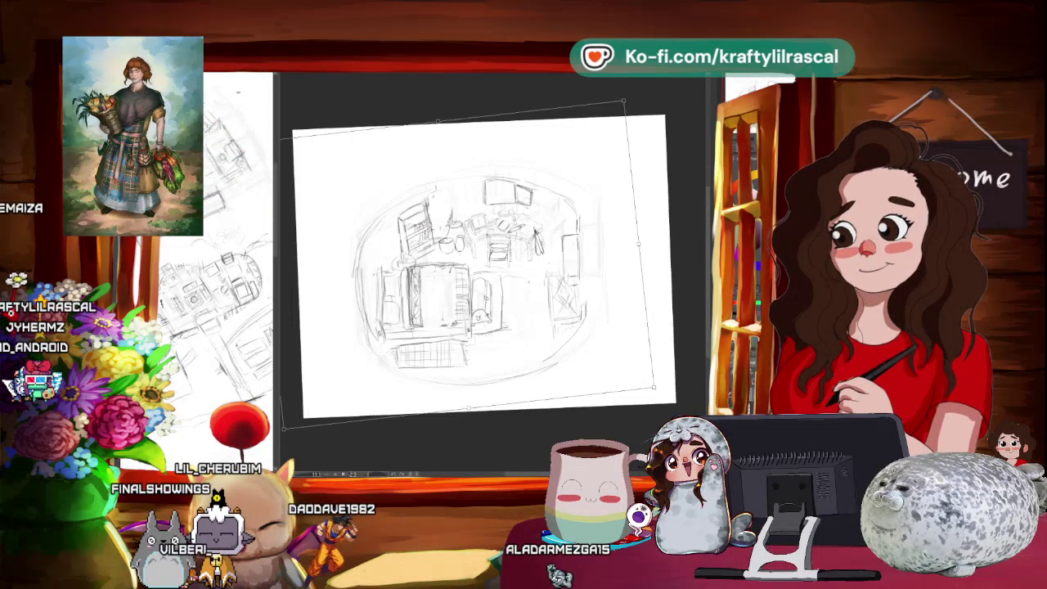
Commit the room sketch's transform, then zoom in and pan across it.
key(ctrl+minus)
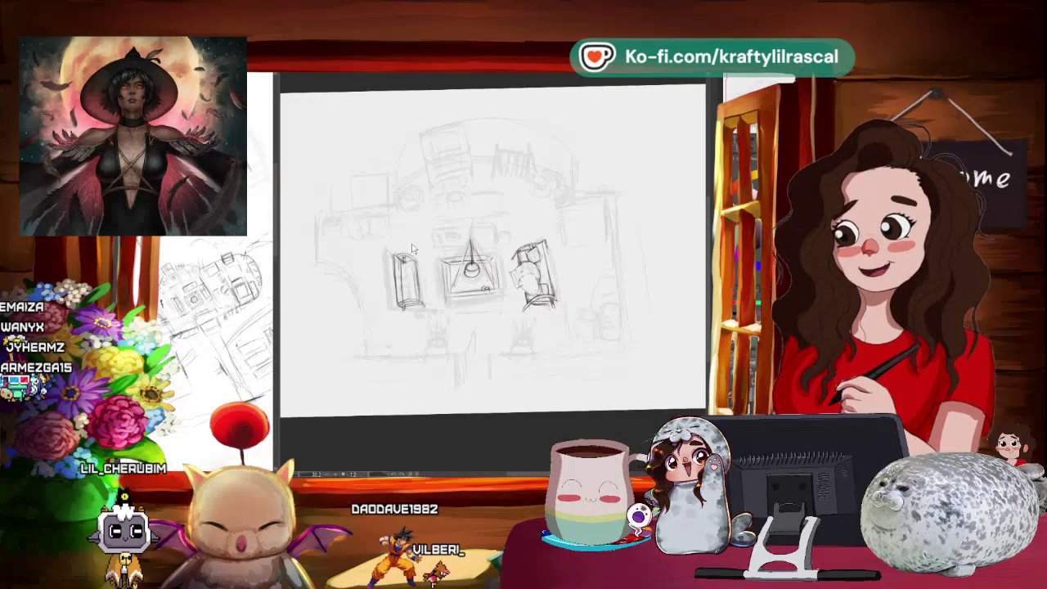
drag(429, 242, 461, 214)
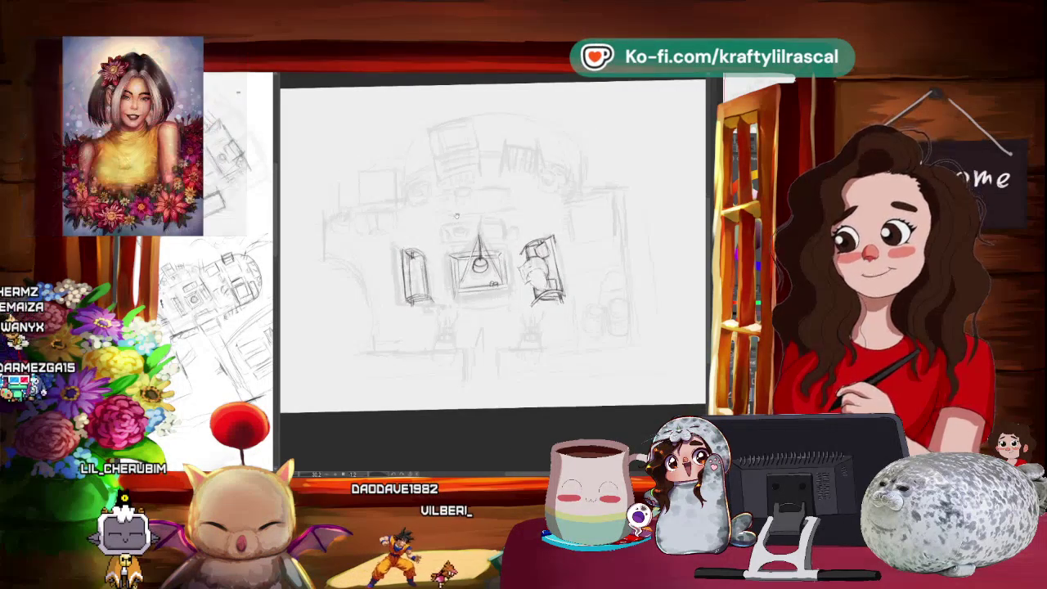
scroll(476, 202, up, 1)
scroll(476, 202, up, 1)
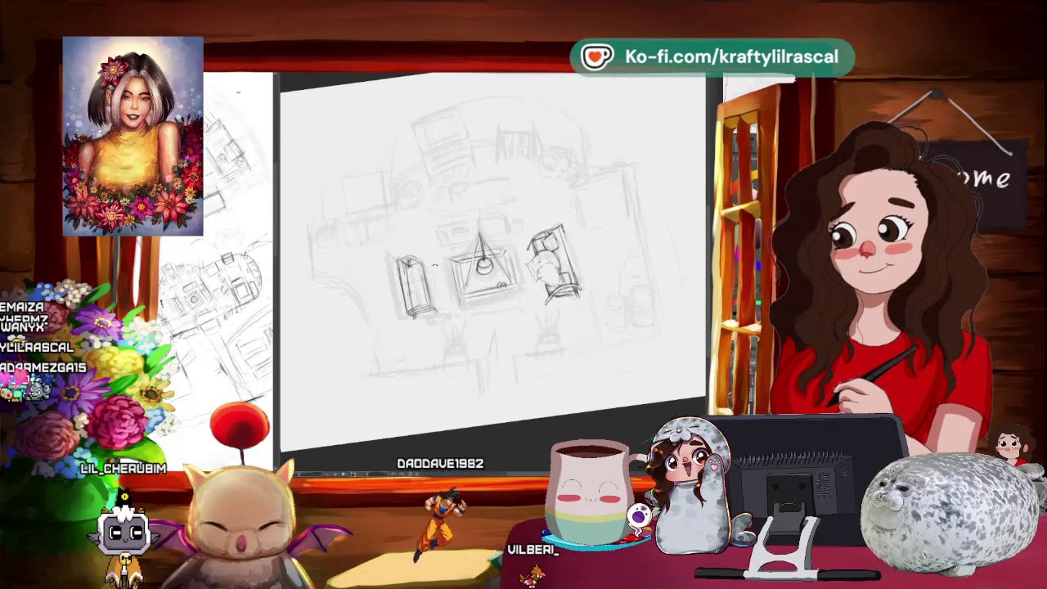
scroll(476, 202, up, 1)
scroll(477, 203, up, 1)
drag(499, 270, 525, 290)
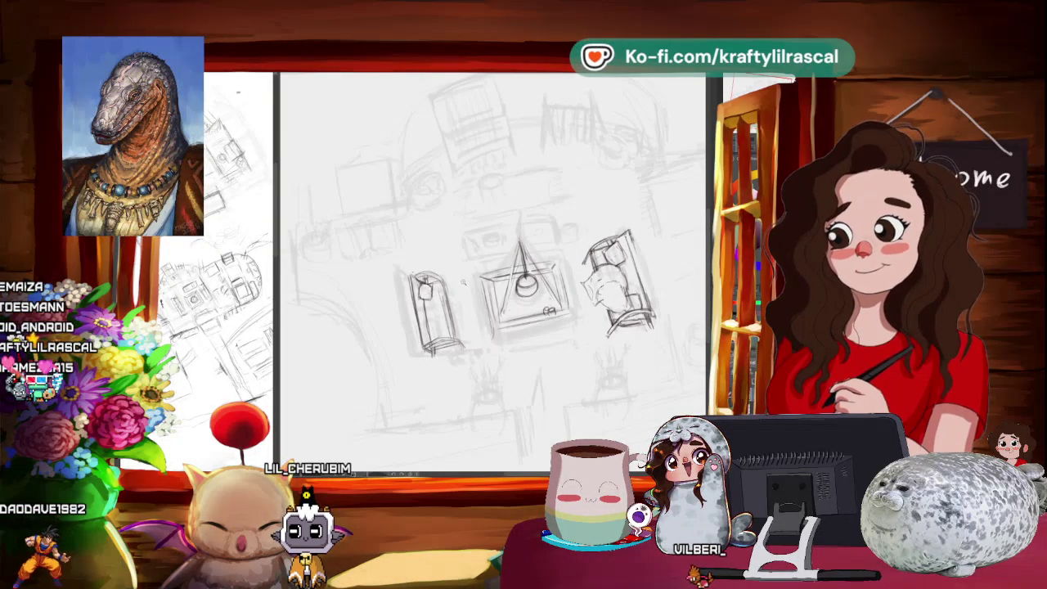
Tilt the canvas and zoom in and out to review the sketched cabinet, lamp table and chair.
scroll(493, 272, down, 3)
drag(573, 164, 622, 245)
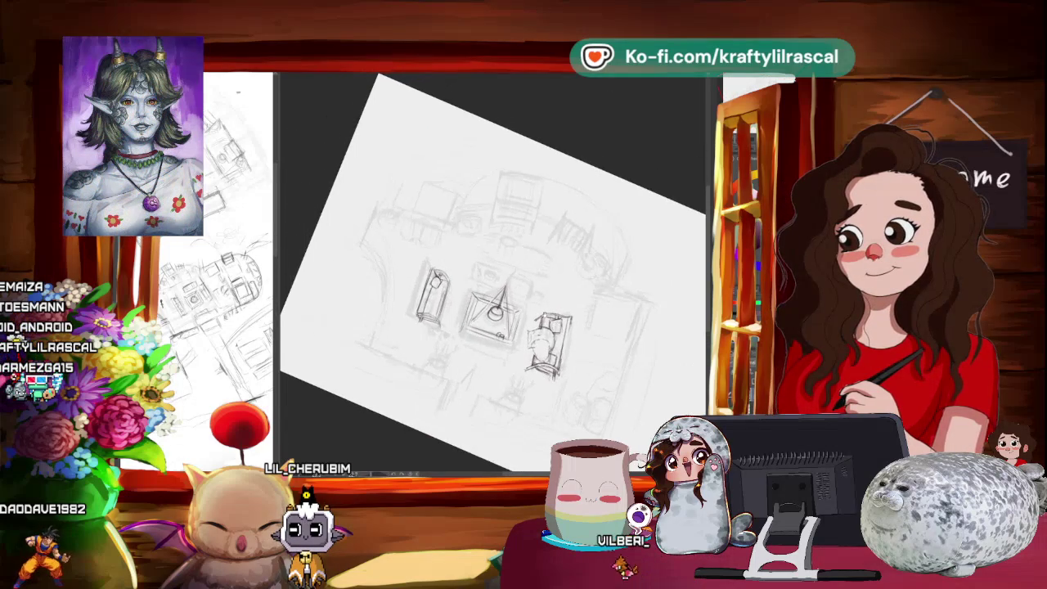
scroll(492, 273, up, 3)
scroll(492, 273, up, 1)
scroll(493, 273, up, 2)
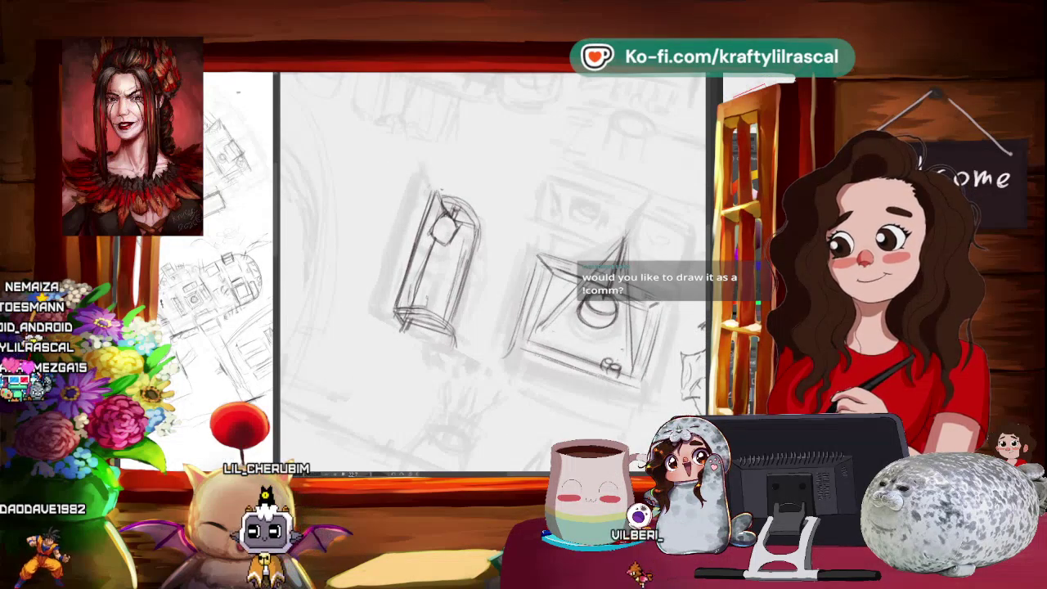
scroll(471, 272, down, 1)
scroll(471, 272, down, 1)
scroll(470, 272, down, 1)
scroll(470, 272, down, 1)
scroll(491, 278, down, 1)
scroll(491, 278, down, 1)
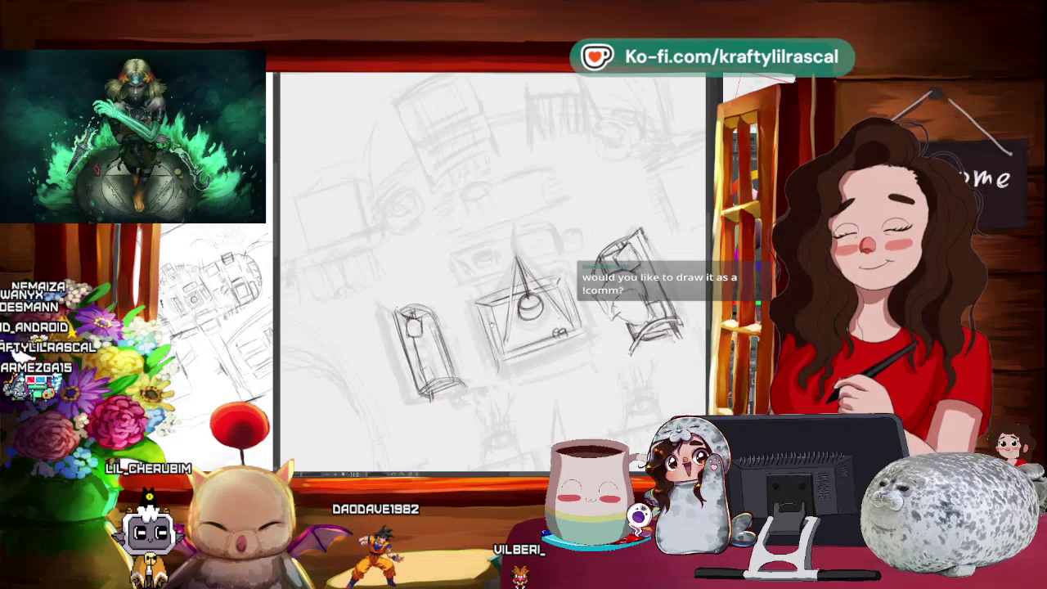
scroll(454, 270, down, 1)
scroll(454, 270, down, 1)
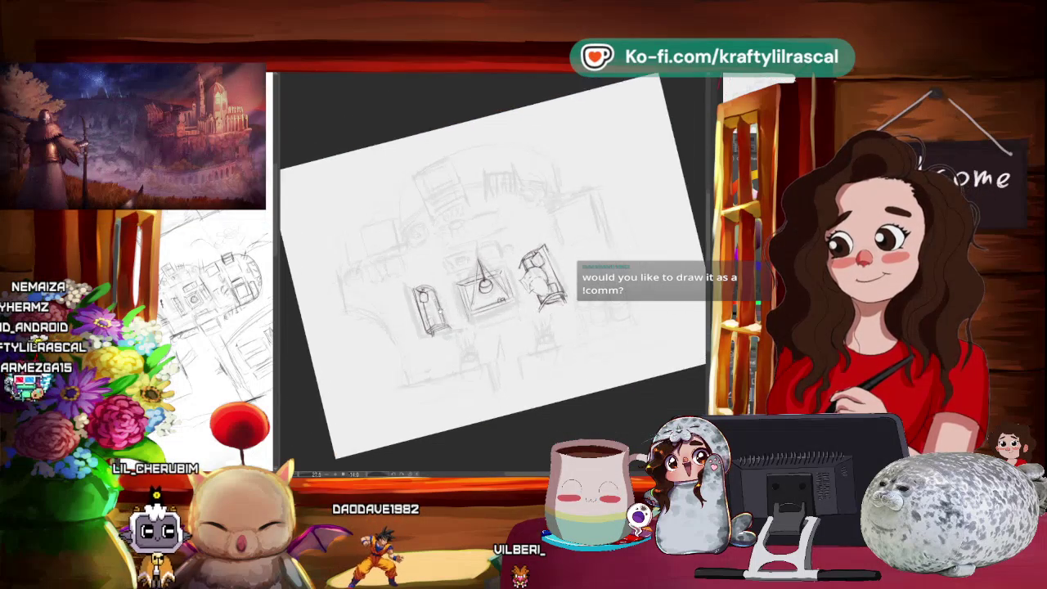
scroll(454, 270, down, 1)
scroll(524, 261, up, 1)
scroll(524, 262, up, 1)
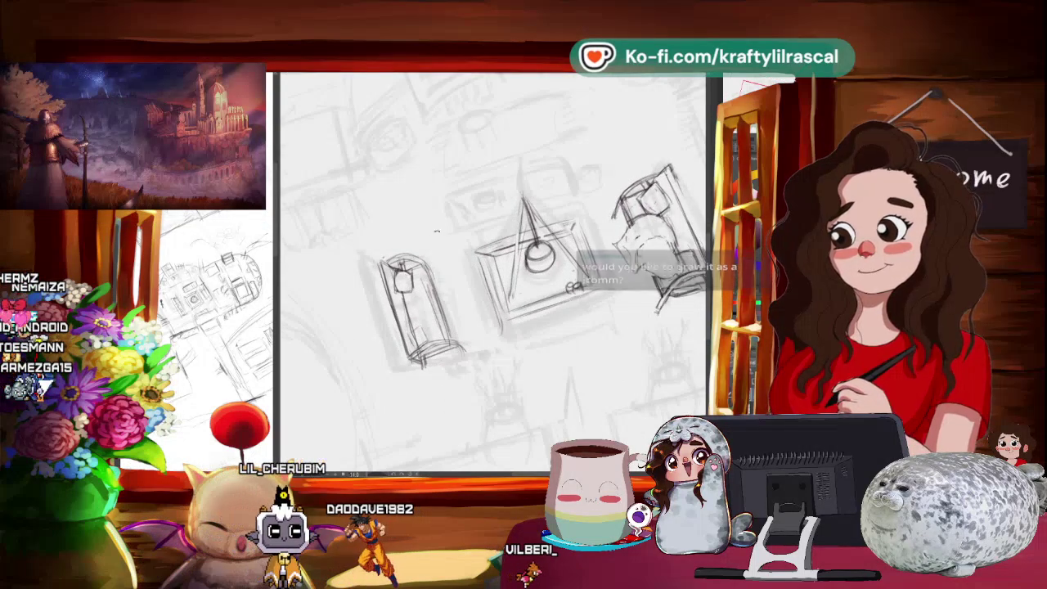
scroll(491, 270, down, 1)
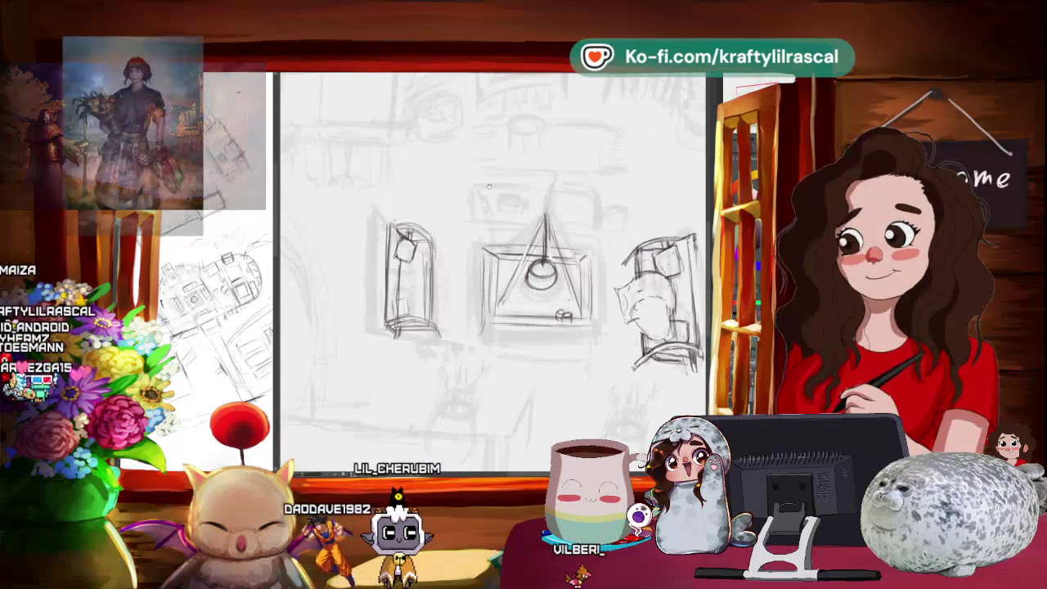
scroll(483, 175, up, 1)
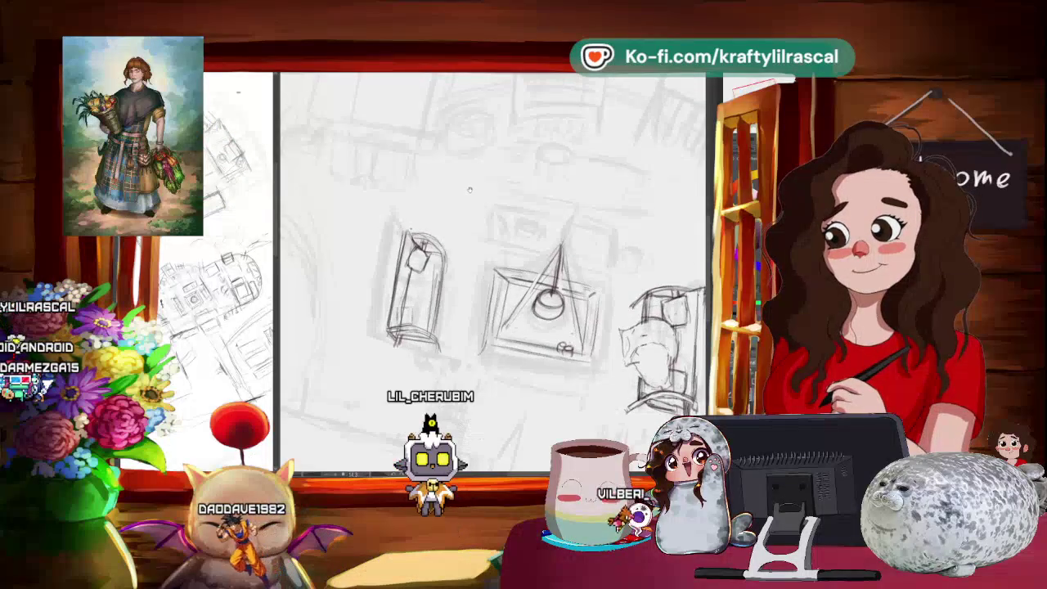
scroll(457, 162, down, 1)
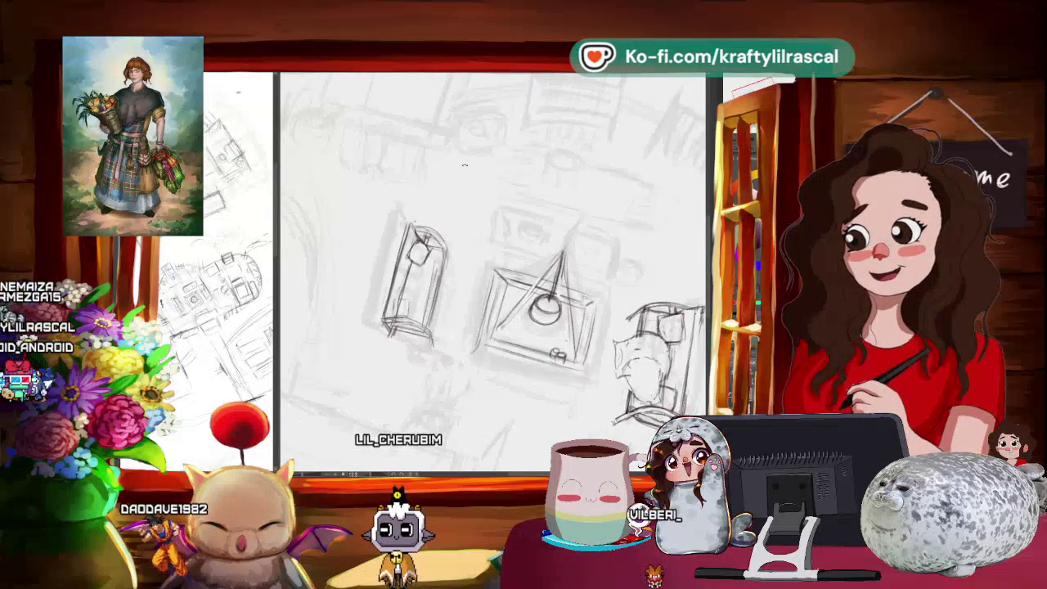
scroll(455, 154, down, 1)
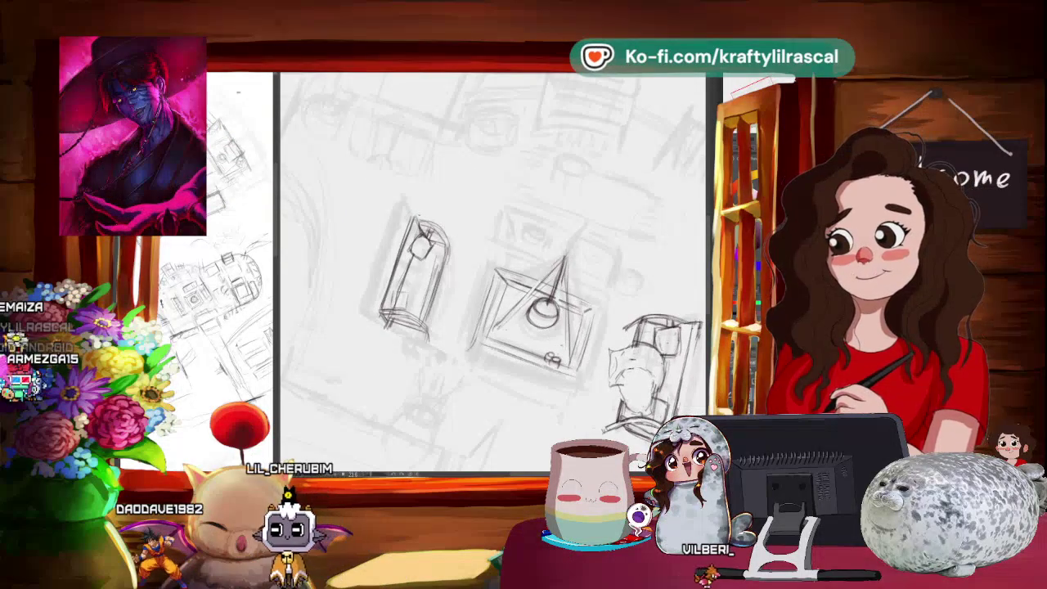
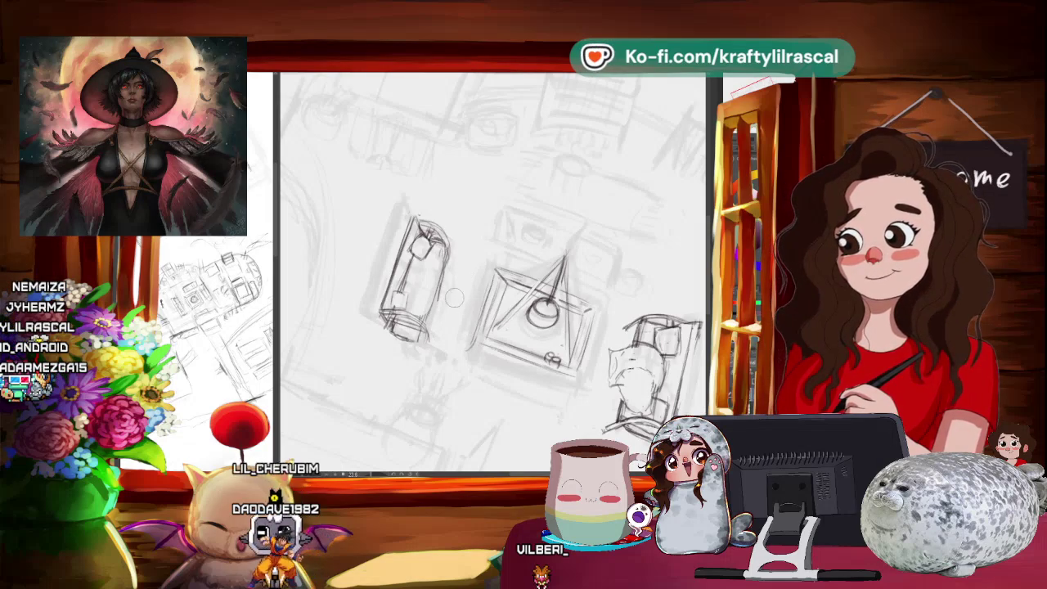
Tilt the canvas slightly and add pencil strokes to the left chair beside the table.
mouse_move(490, 311)
mouse_down()
mouse_move(507, 336)
mouse_move(540, 317)
mouse_up()
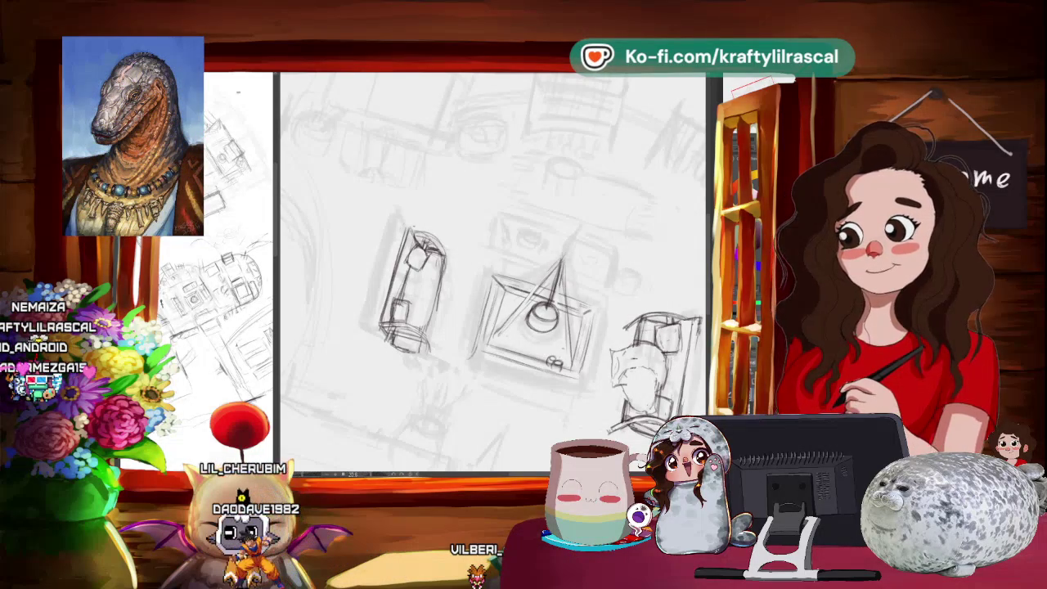
drag(400, 302, 401, 303)
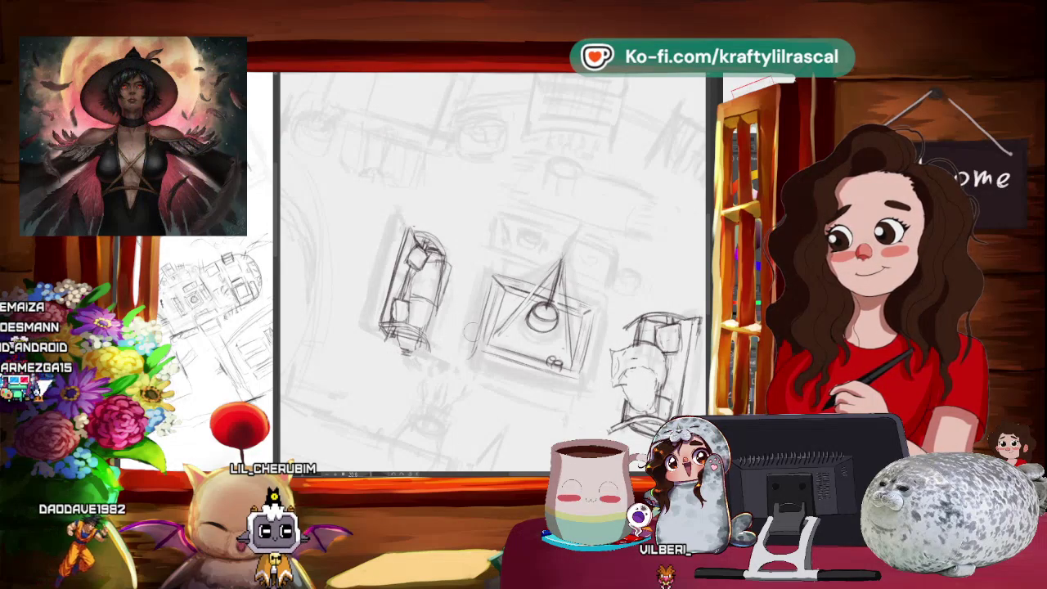
Rotate the canvas view to sketch the left chair's cushions and armrests.
mouse_move(466, 355)
mouse_down()
mouse_move(499, 327)
mouse_move(446, 393)
mouse_up()
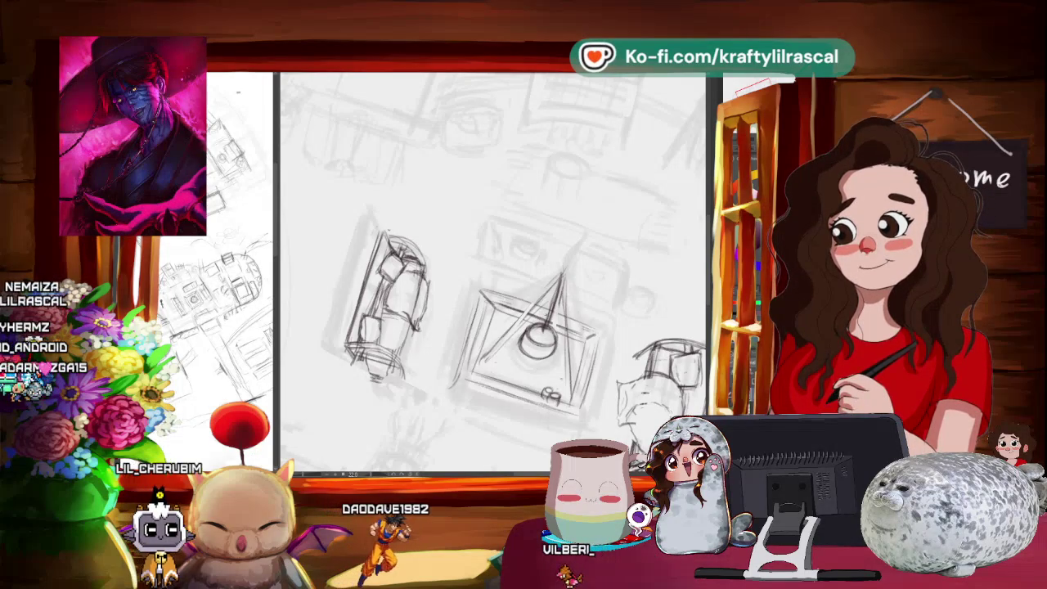
Zoom and rotate the canvas to a new angle for cleaning up the left chair's lines.
scroll(491, 270, down, 2)
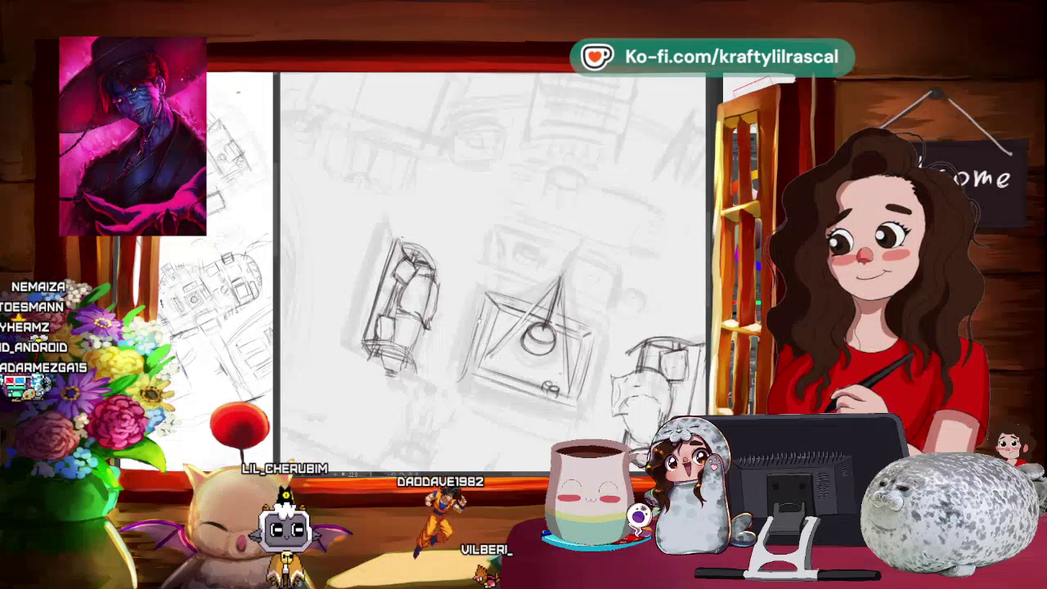
scroll(493, 244, up, 2)
scroll(493, 246, up, 2)
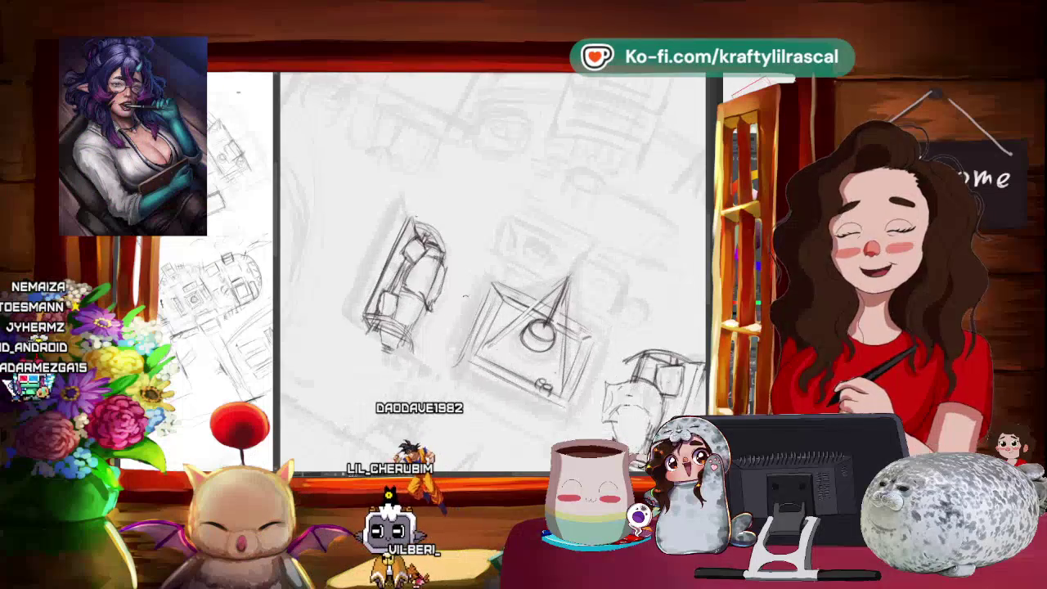
scroll(357, 230, up, 1)
scroll(357, 230, down, 1)
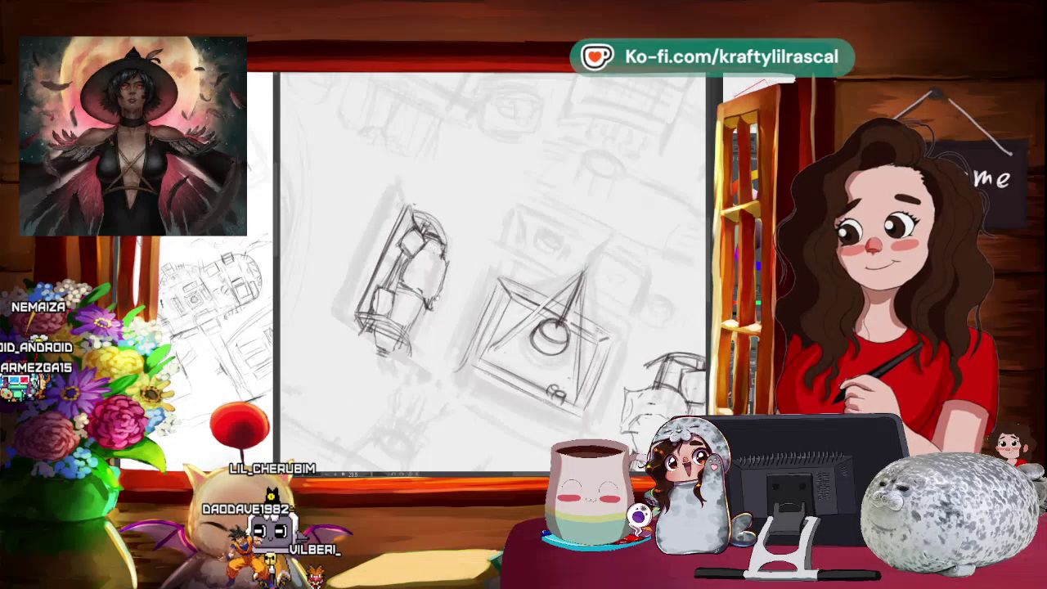
drag(491, 270, 447, 304)
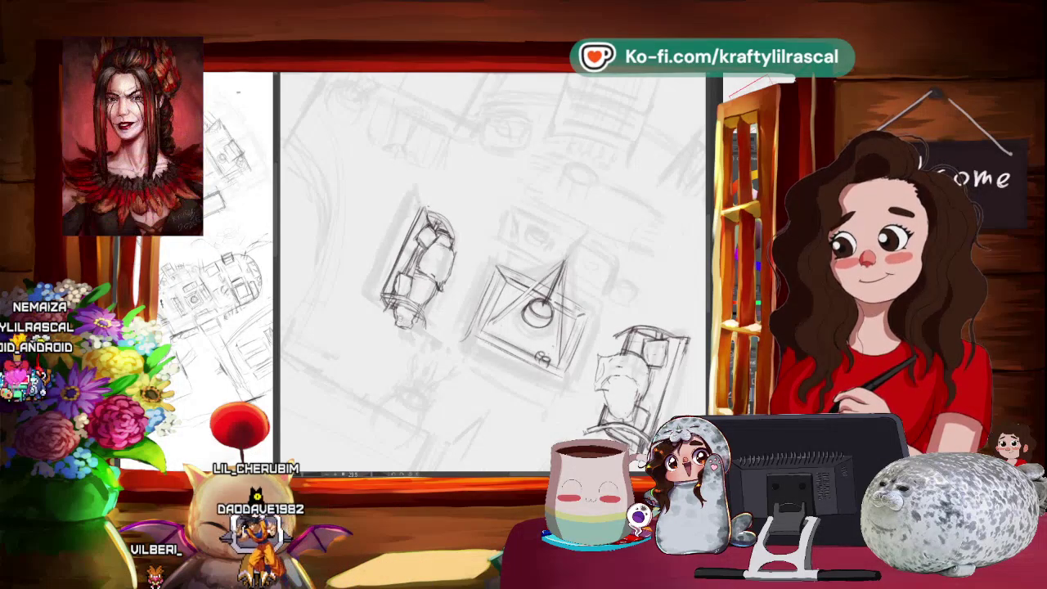
scroll(491, 270, down, 3)
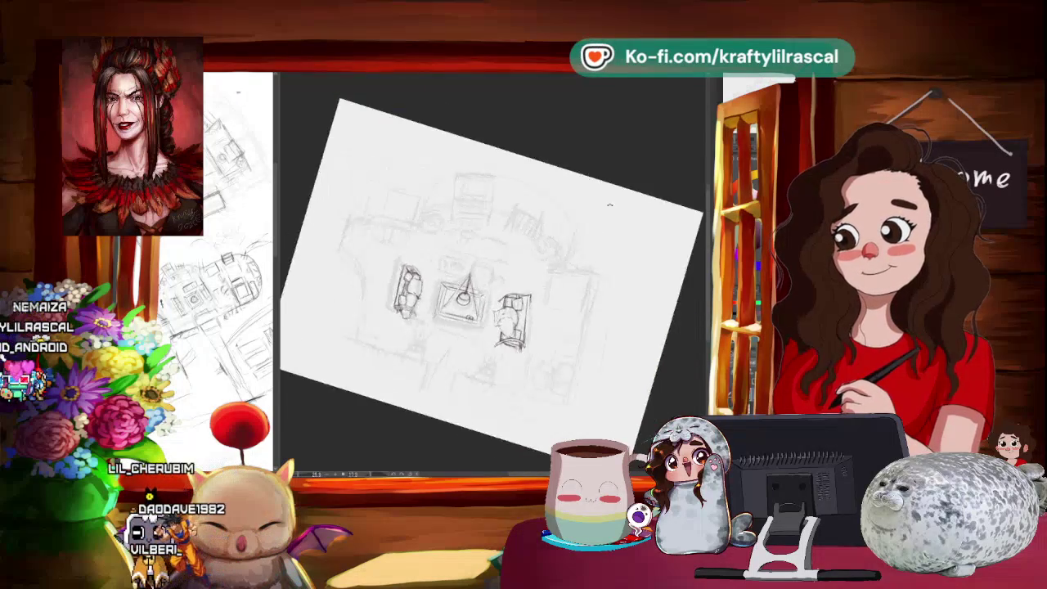
Reset the canvas rotation and zoom in and out to review both chairs and the table.
key(ctrl+0)
scroll(491, 287, up, 3)
scroll(491, 286, down, 3)
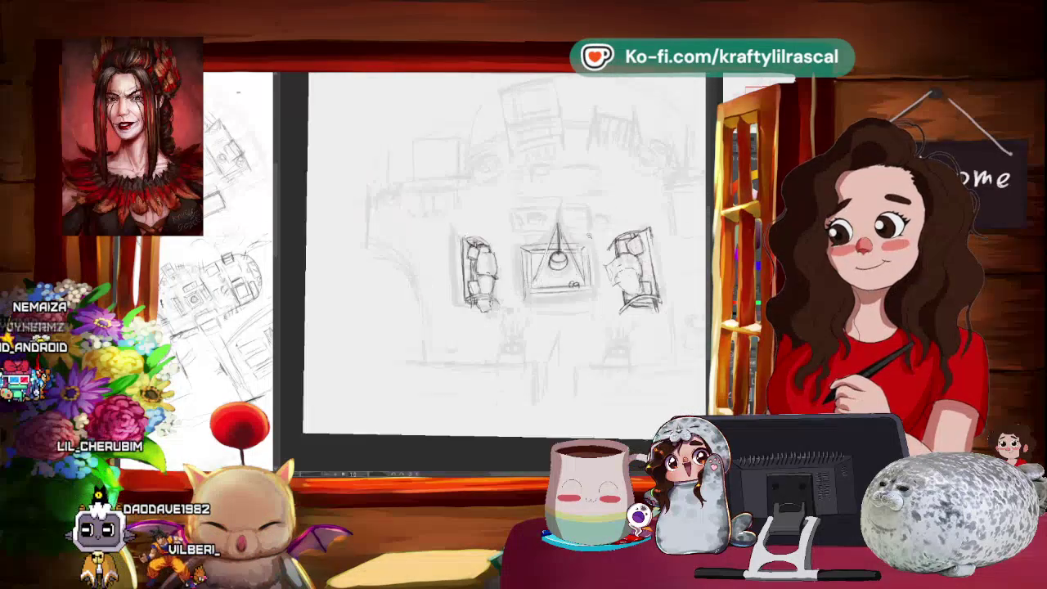
scroll(507, 253, up, 1)
scroll(507, 262, up, 1)
scroll(507, 262, up, 1)
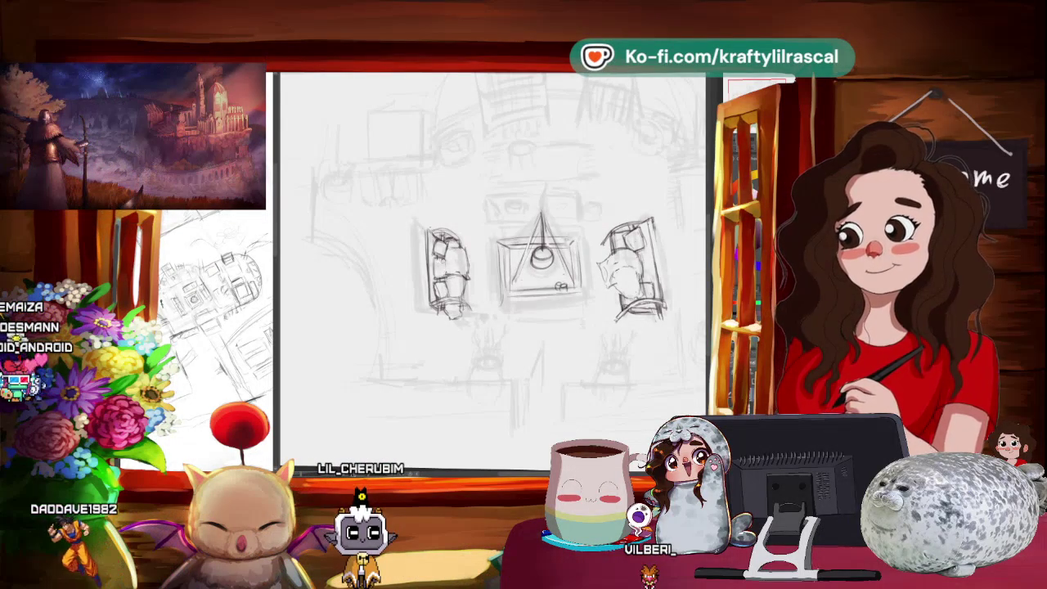
scroll(481, 306, down, 5)
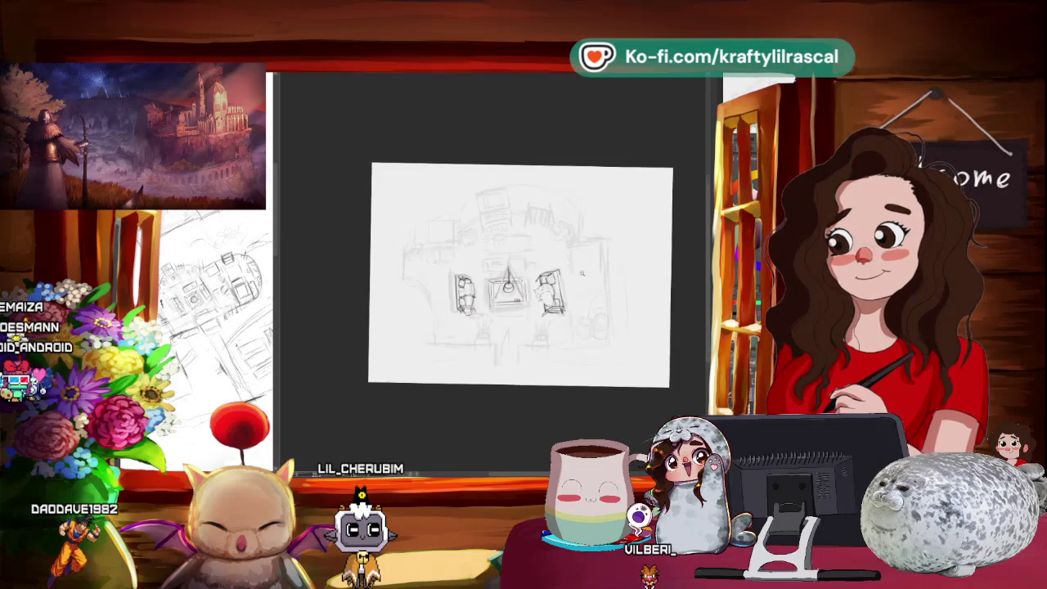
scroll(582, 274, up, 3)
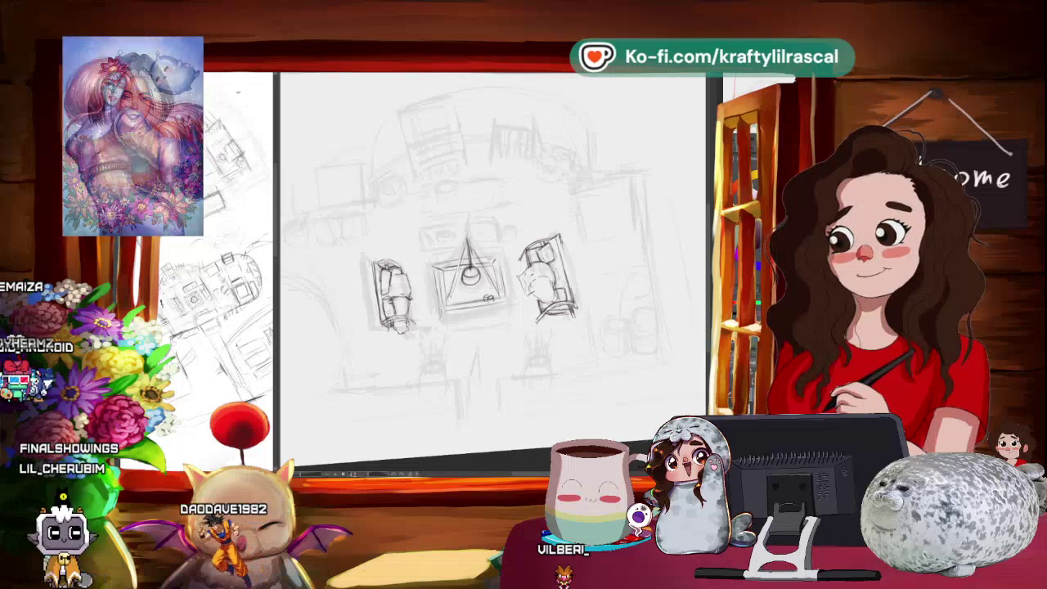
Lasso the left chair and move it beside the table with a transform.
key(ctrl+minus)
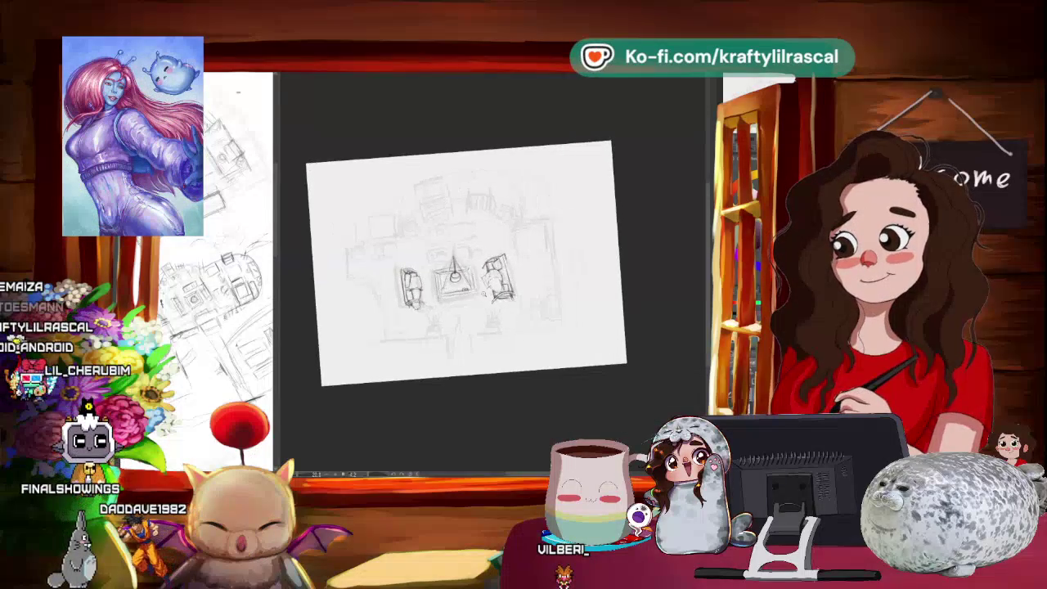
key(ctrl+plus)
key(4)
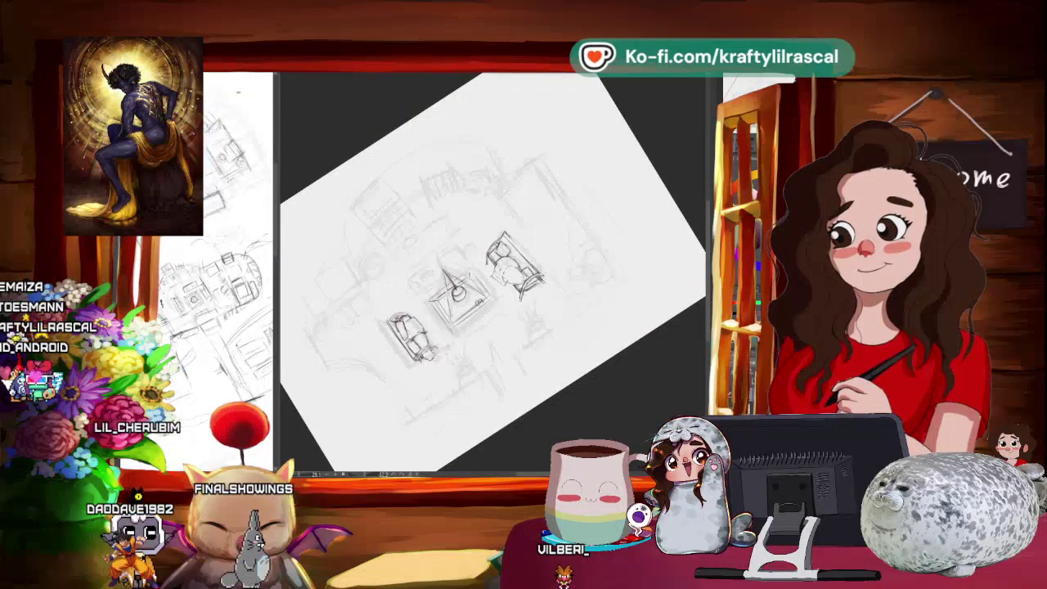
drag(405, 288, 433, 360)
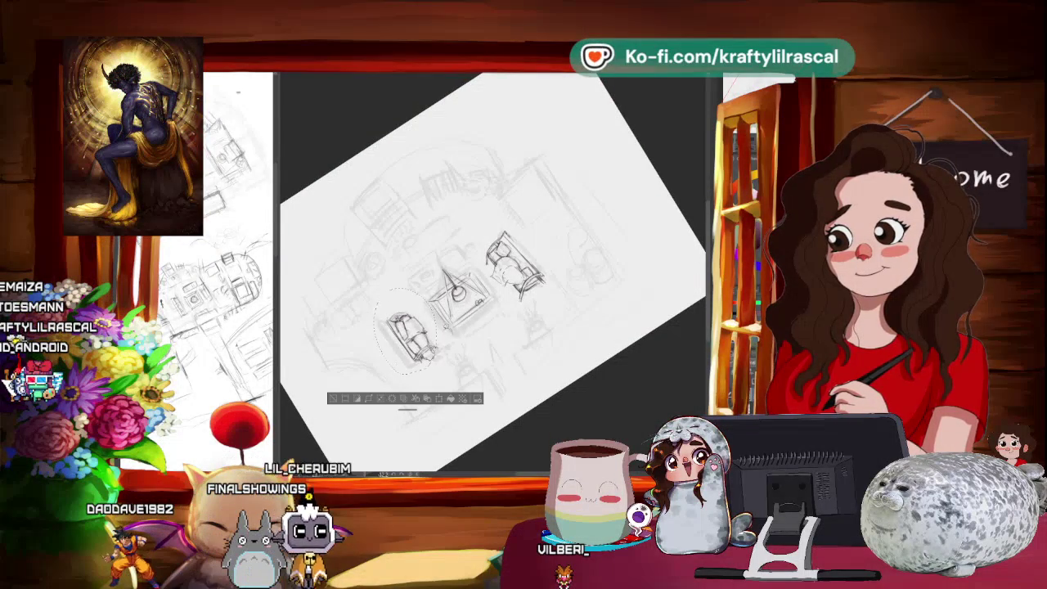
key(ctrl+t)
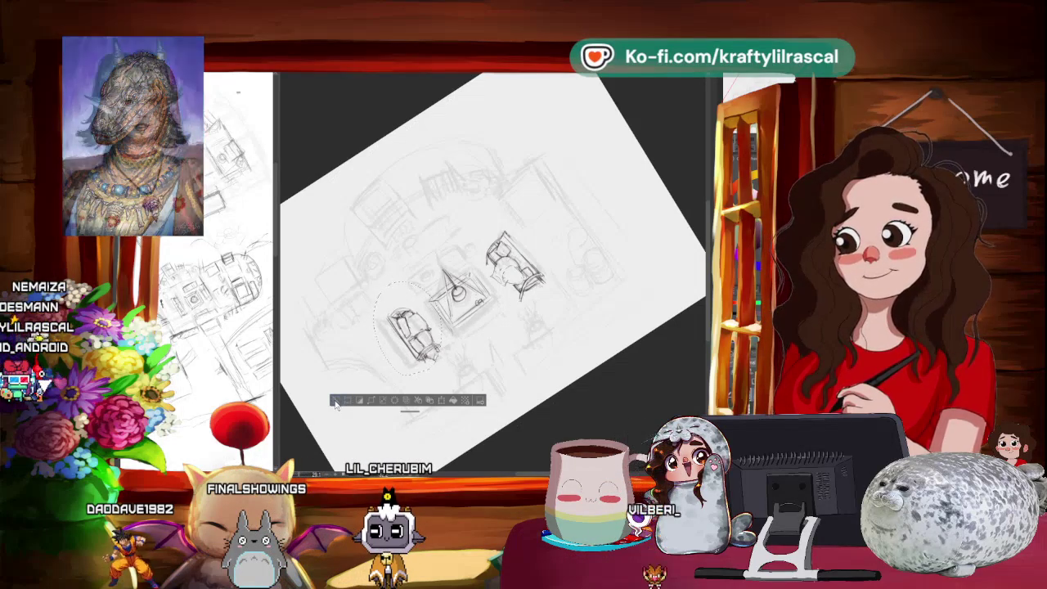
click(348, 400)
key(6)
Rotate the canvas view back toward level.
mouse_move(554, 269)
mouse_down()
mouse_move(531, 330)
mouse_move(483, 305)
mouse_up()
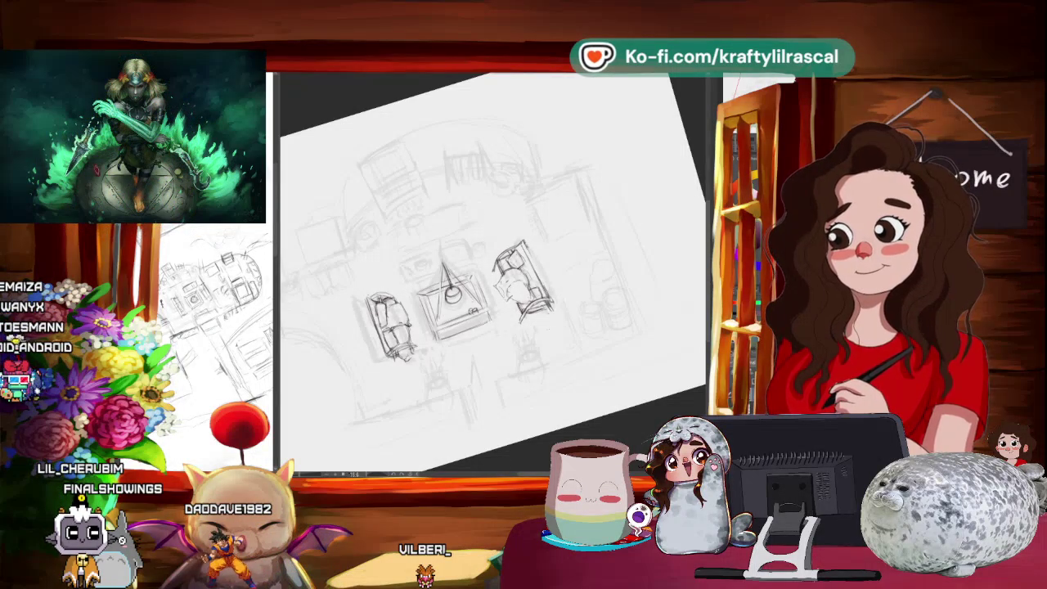
drag(463, 343, 501, 381)
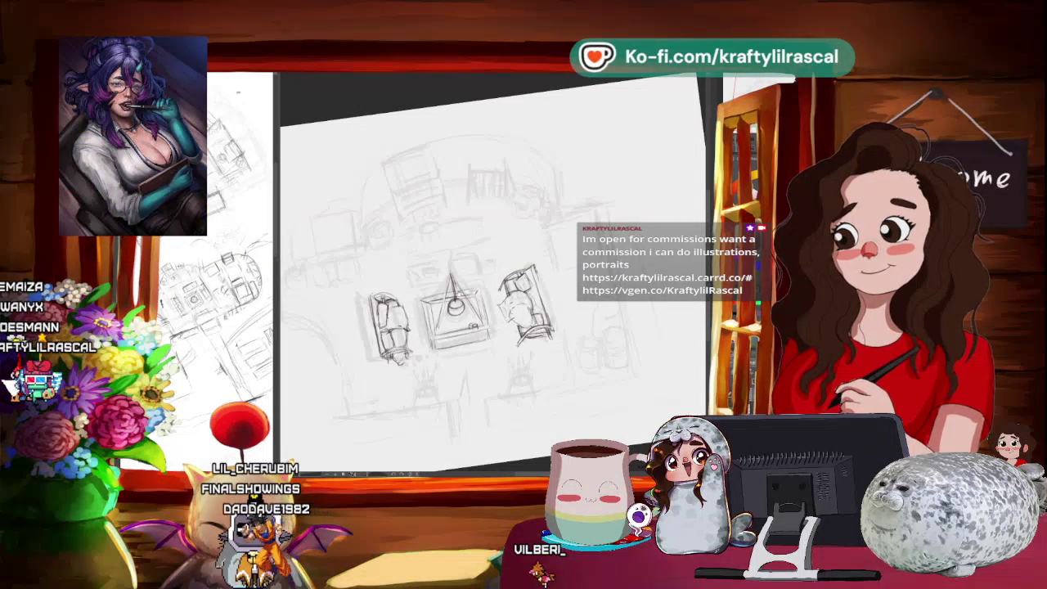
drag(490, 279, 458, 328)
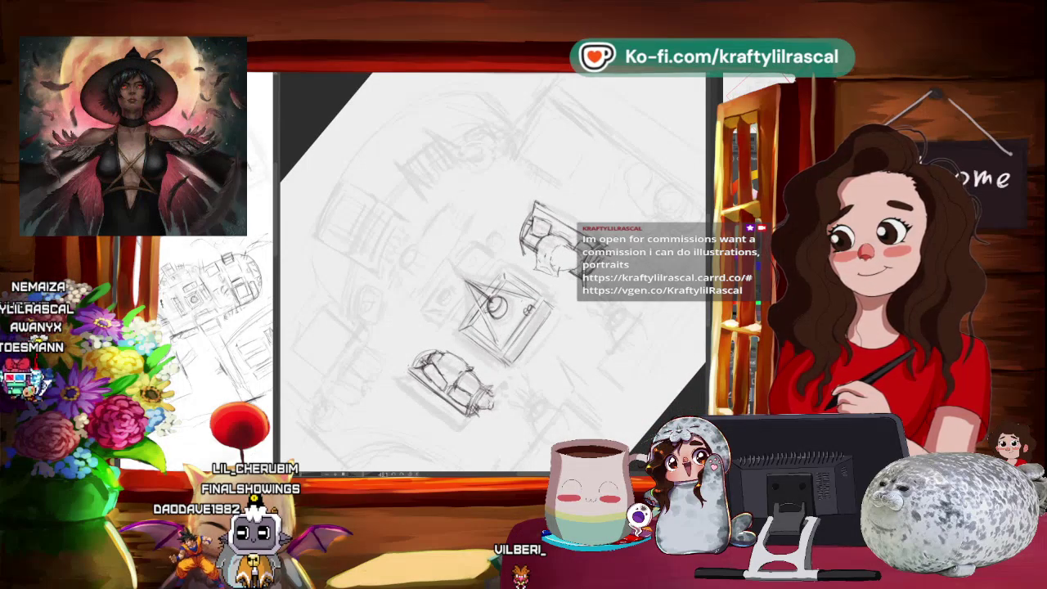
scroll(591, 373, down, 5)
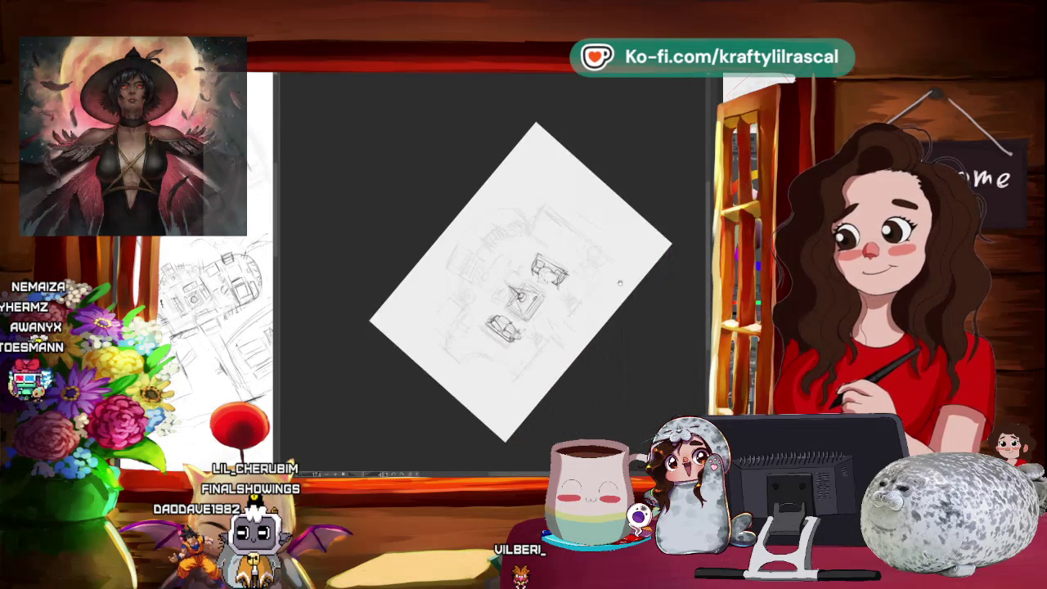
drag(564, 392, 592, 373)
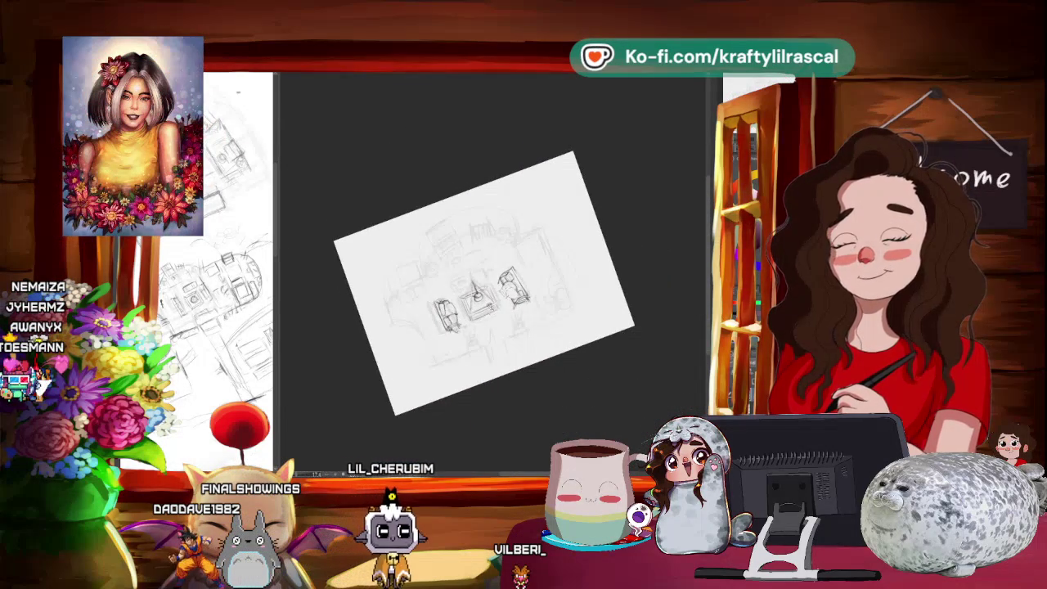
scroll(491, 310, up, 2)
scroll(491, 311, up, 2)
scroll(491, 311, up, 2)
scroll(491, 311, up, 1)
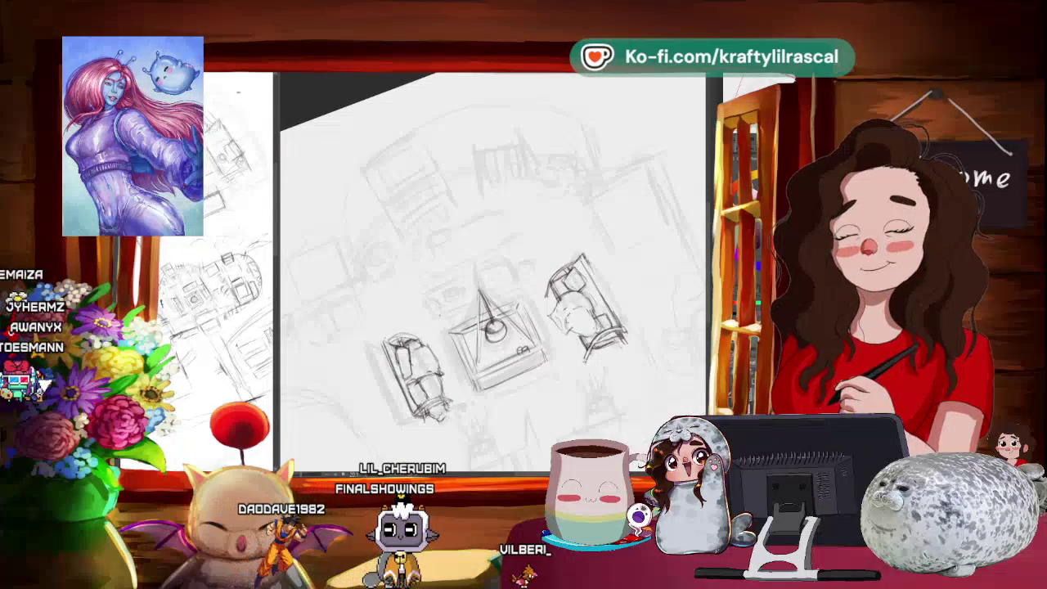
Lasso the left chair and transform it so it sits closer to the table.
drag(409, 307, 372, 327)
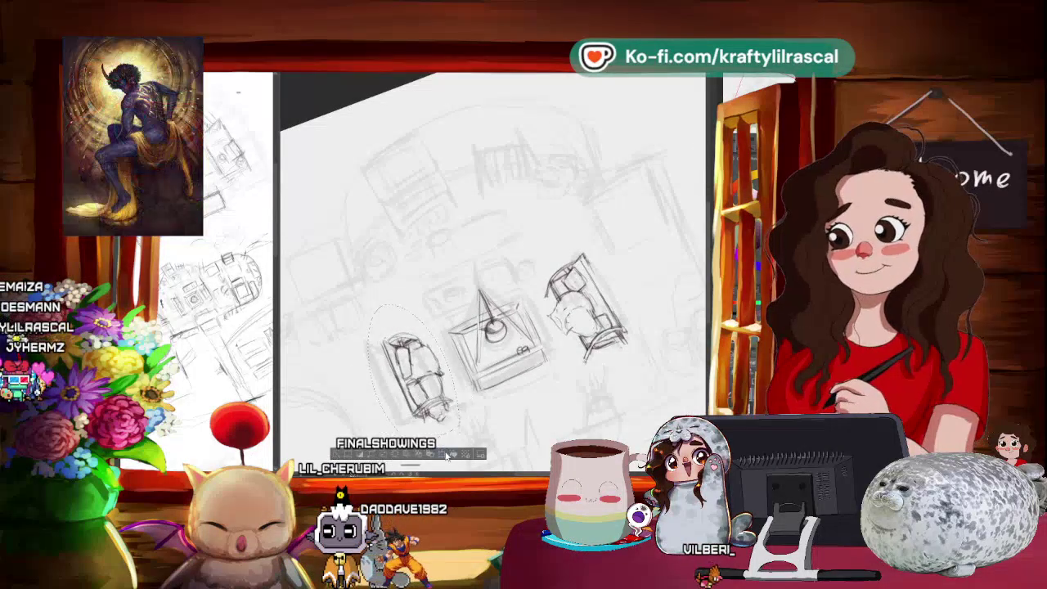
click(447, 455)
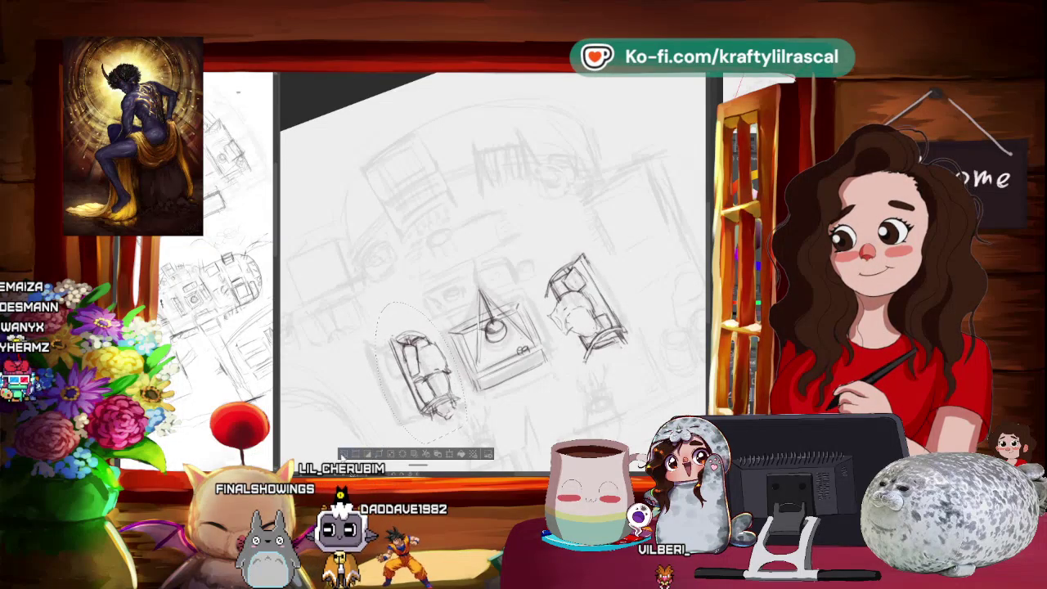
click(342, 455)
drag(531, 409, 477, 417)
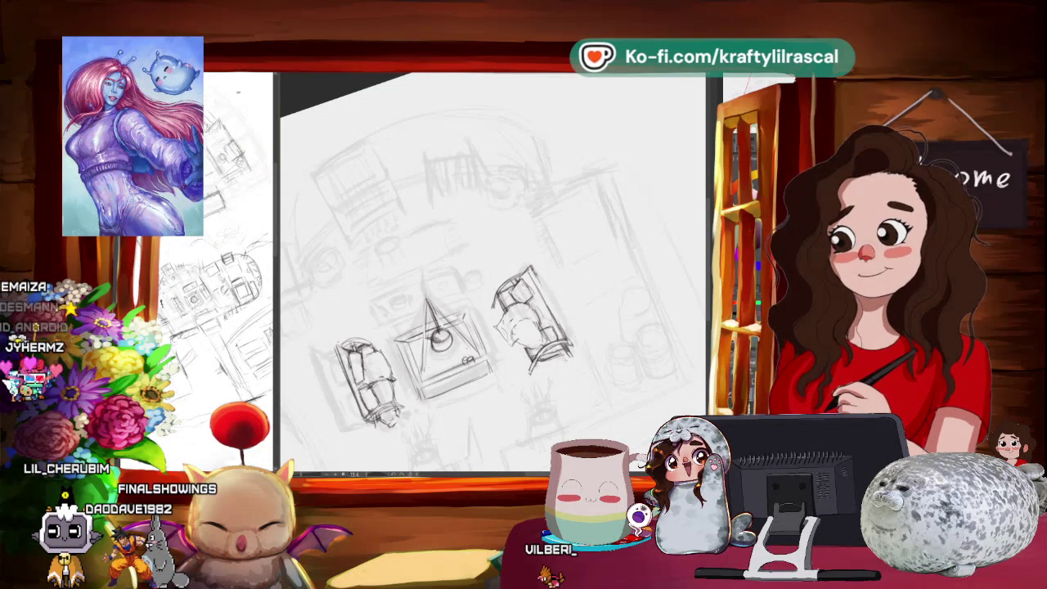
key(alt+Tab)
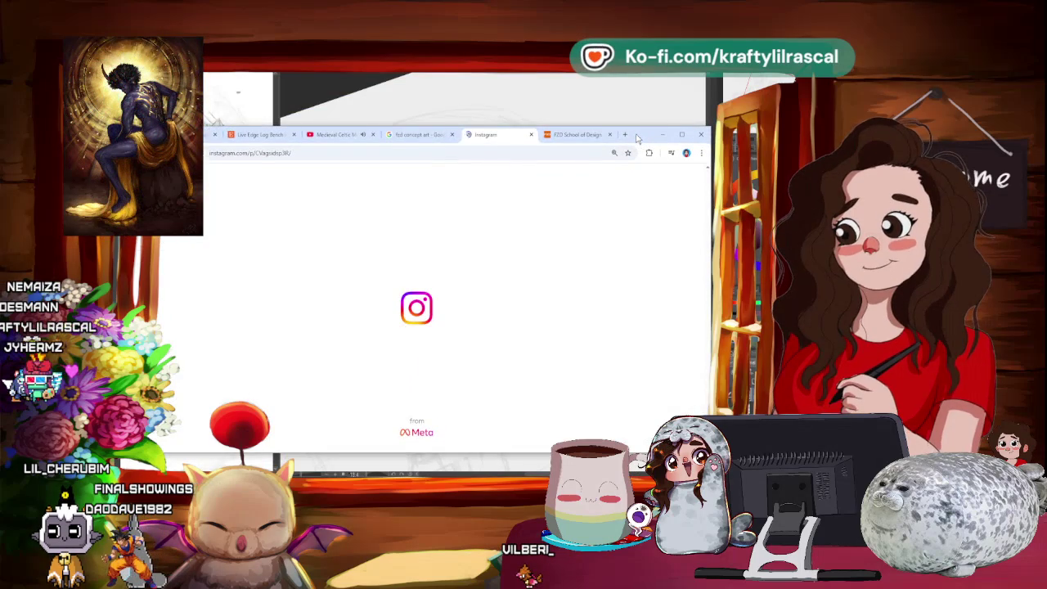
Open the FZD School of Design Instagram profile and follow the account.
drag(638, 139, 631, 106)
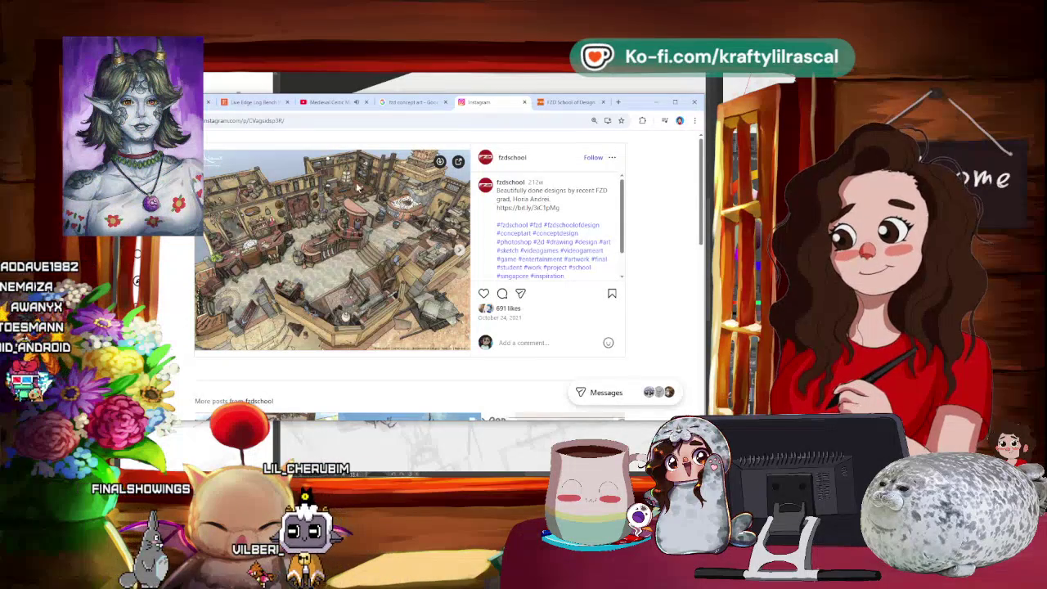
mouse_move(512, 157)
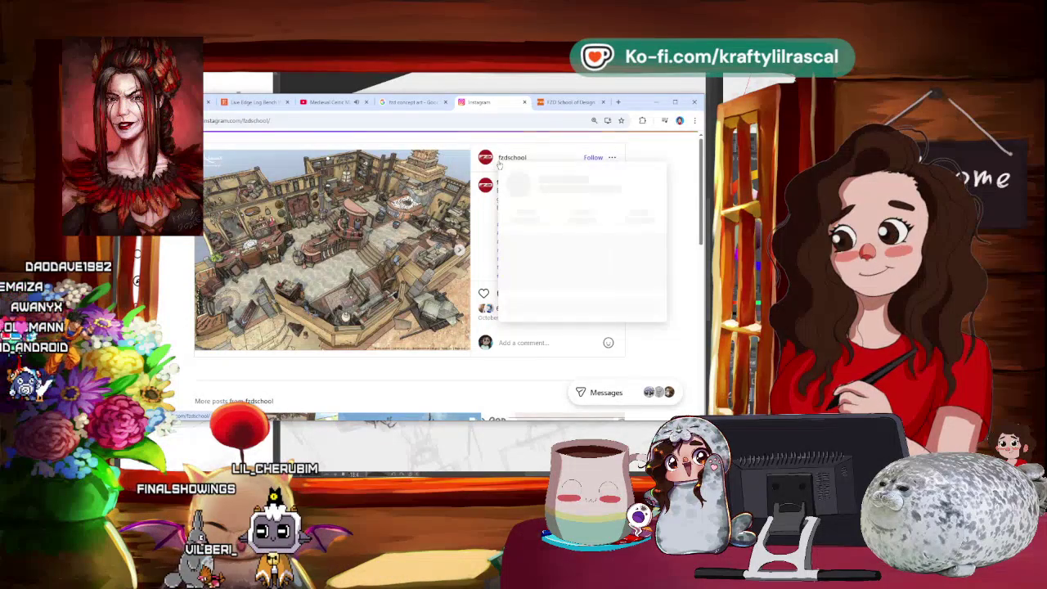
click(499, 164)
scroll(334, 204, down, 3)
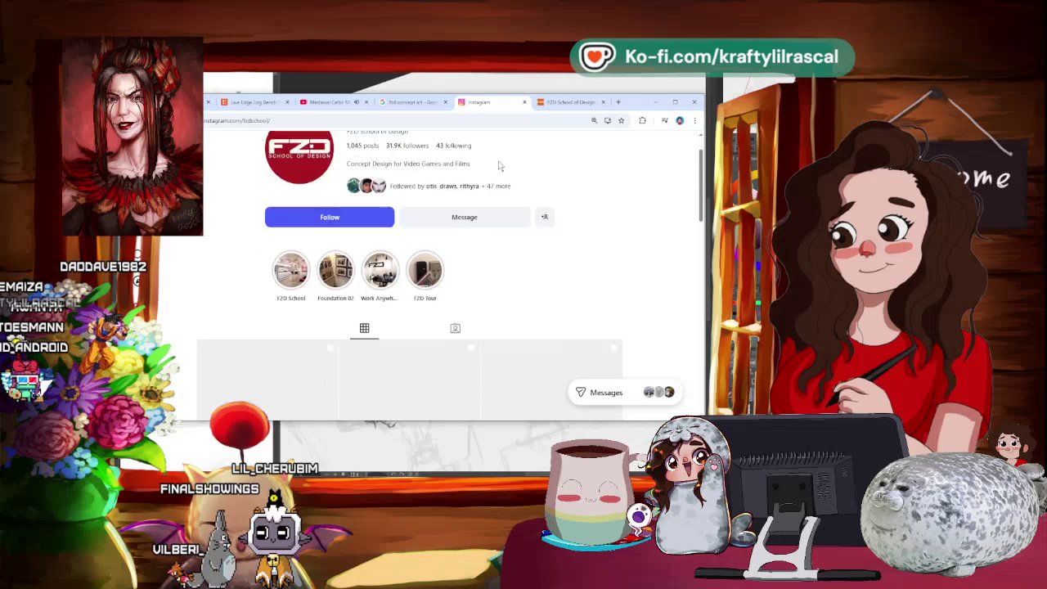
scroll(334, 170, up, 1)
click(323, 157)
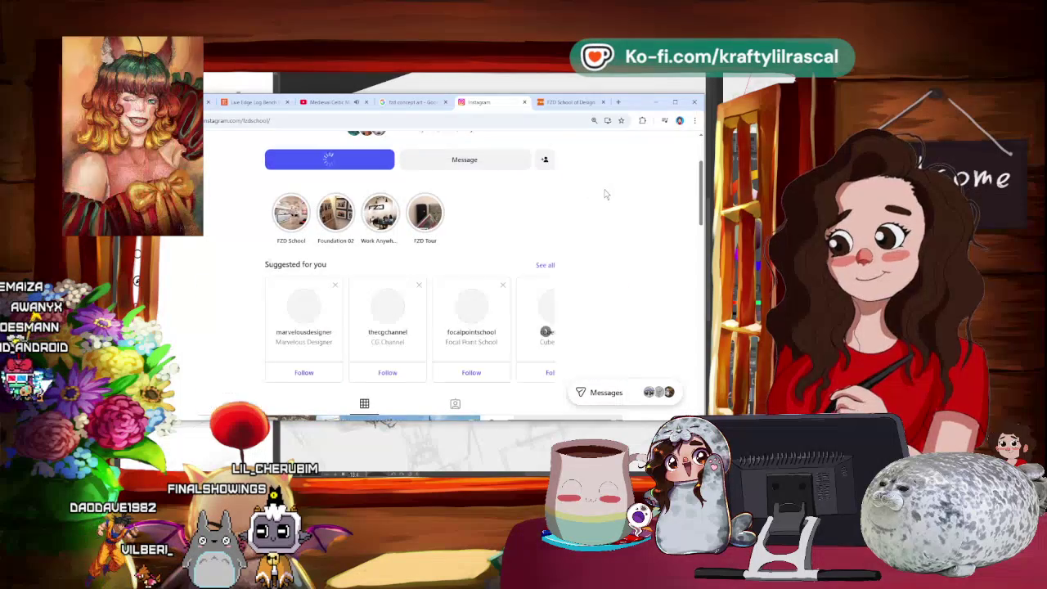
View the first grid post, close it, and scroll down through the concept-art grid.
scroll(348, 265, down, 2)
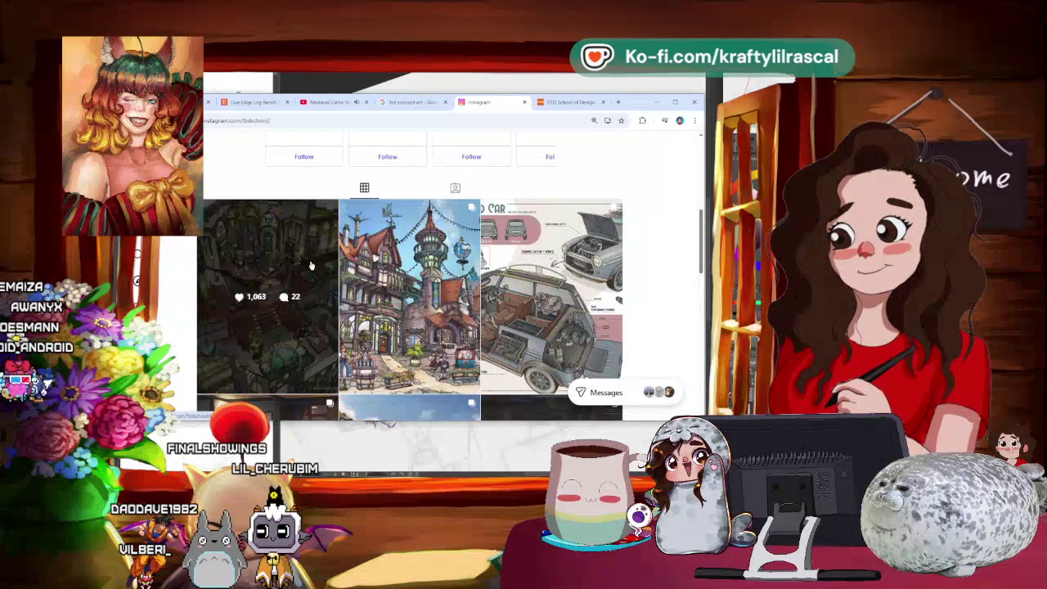
click(310, 261)
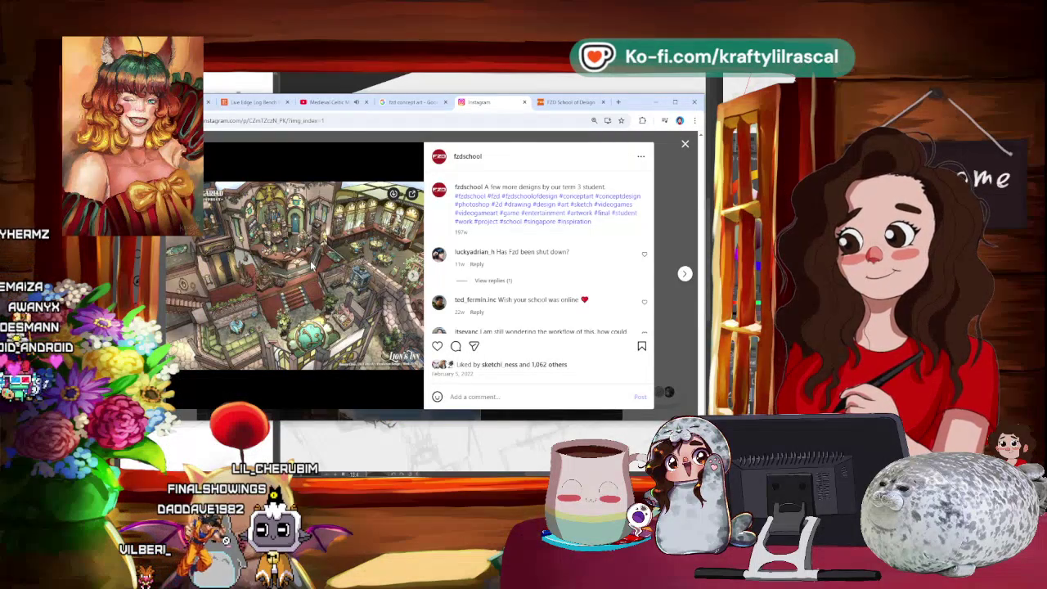
click(686, 144)
scroll(671, 217, down, 5)
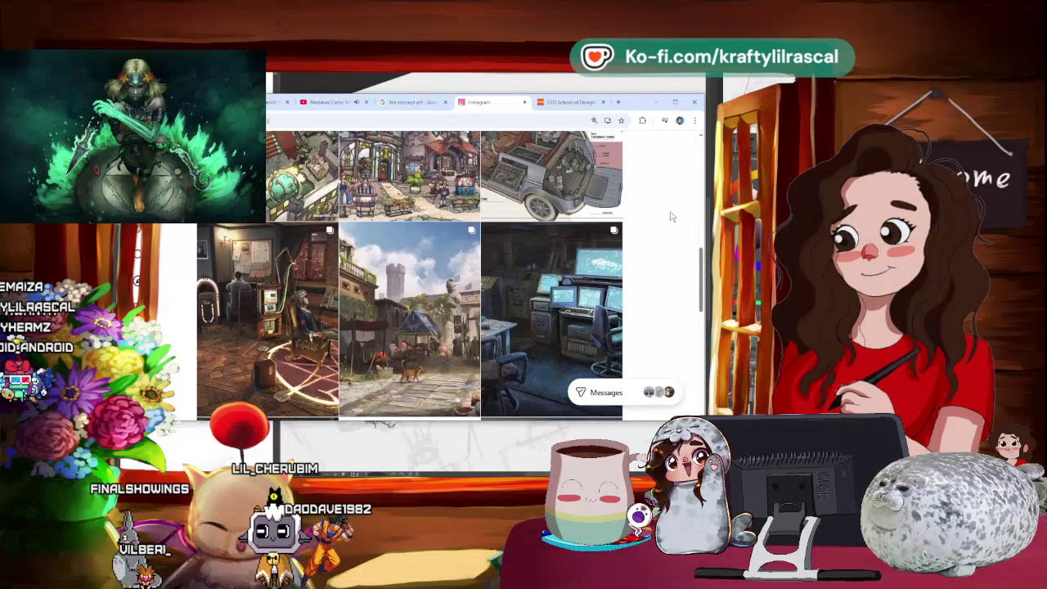
scroll(671, 217, down, 2)
scroll(670, 217, down, 2)
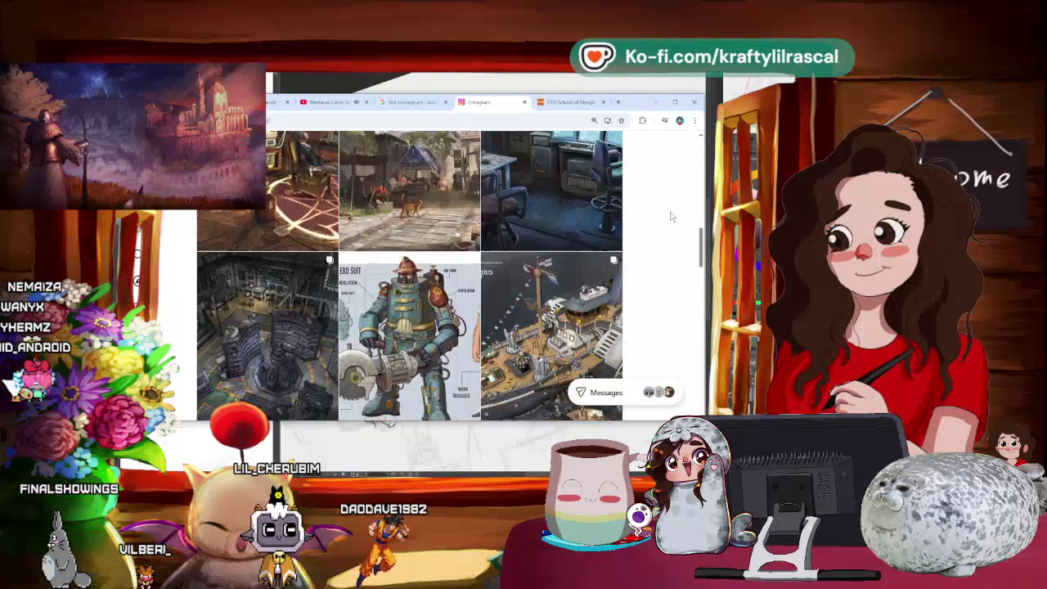
scroll(671, 217, down, 1)
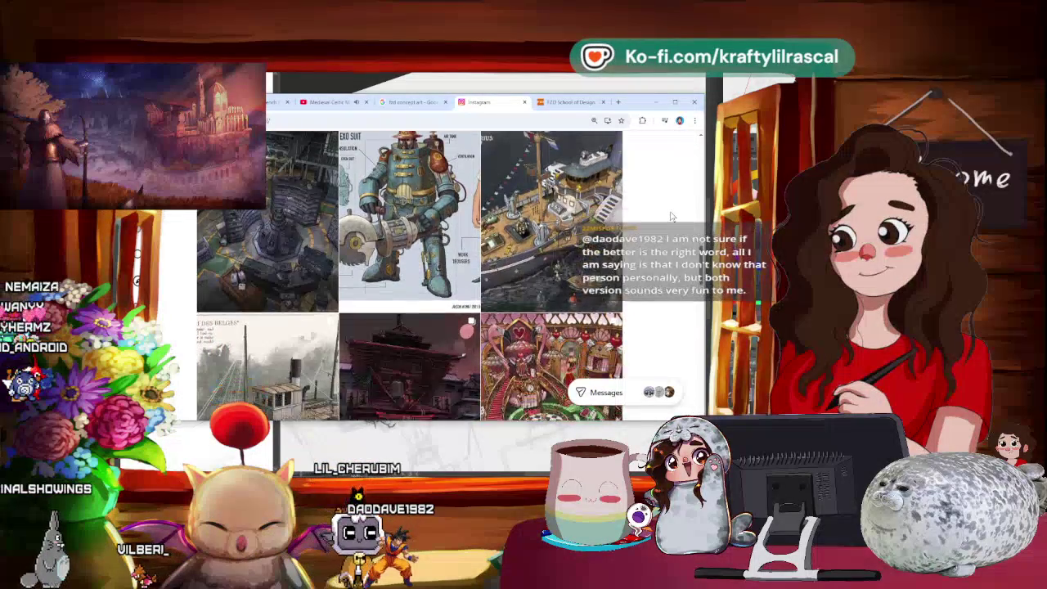
scroll(671, 217, down, 2)
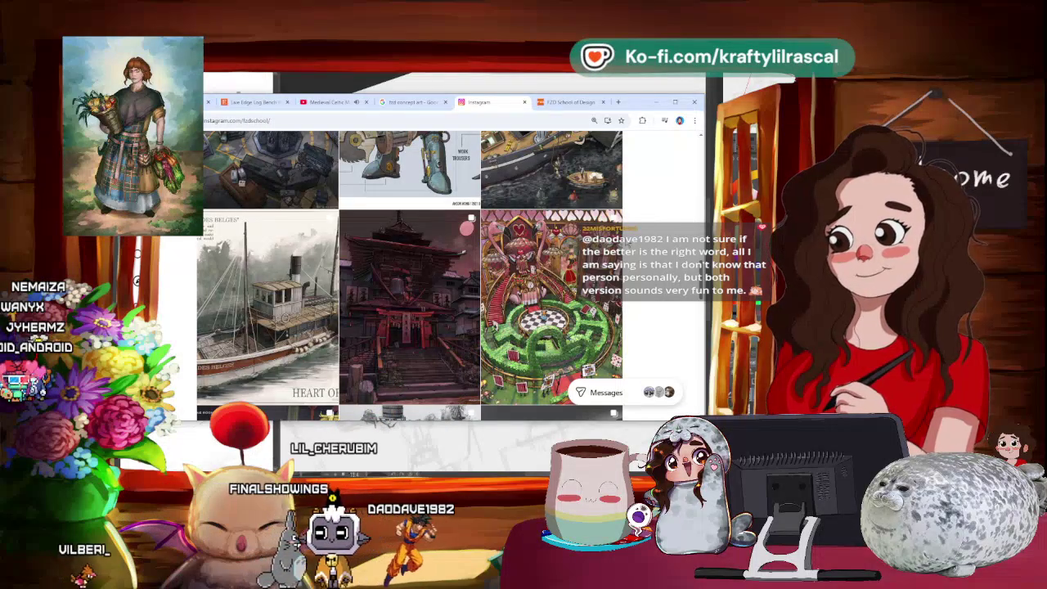
mouse_move(409, 307)
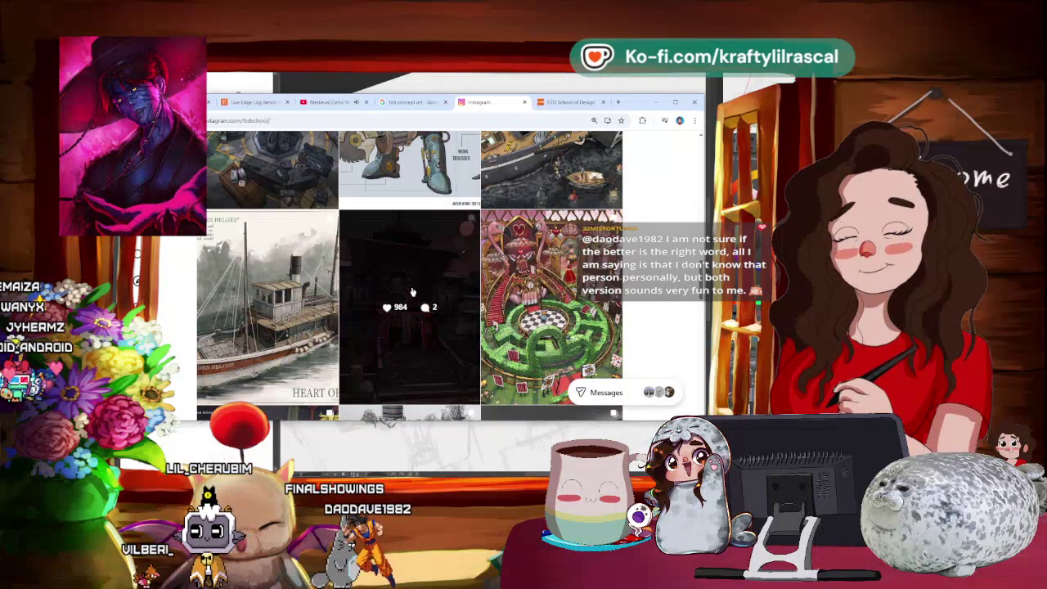
scroll(413, 292, down, 1)
scroll(412, 292, down, 1)
scroll(413, 292, down, 2)
scroll(412, 292, down, 1)
scroll(412, 292, down, 1)
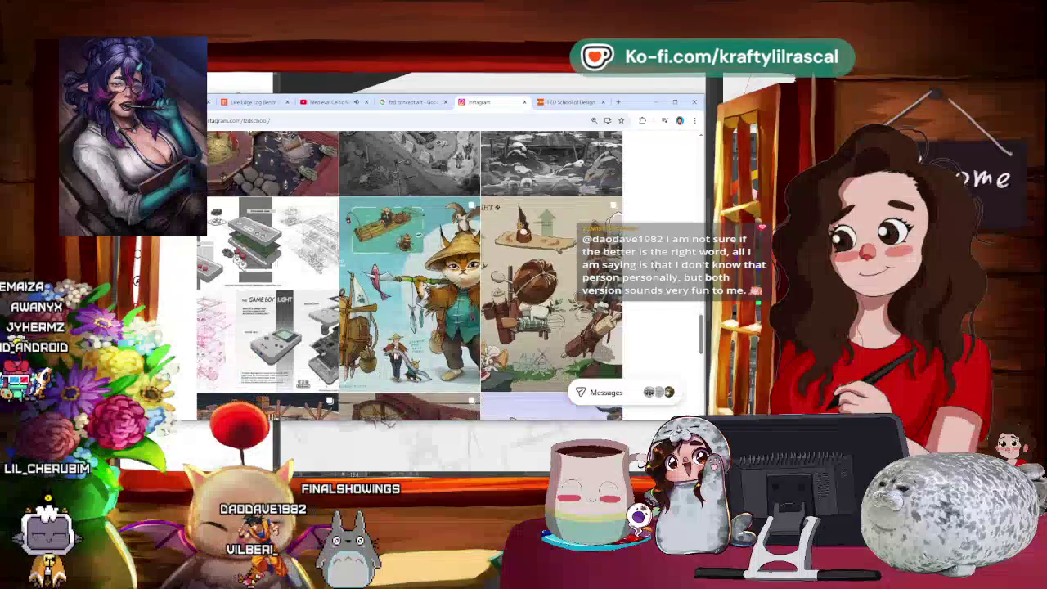
scroll(413, 292, down, 2)
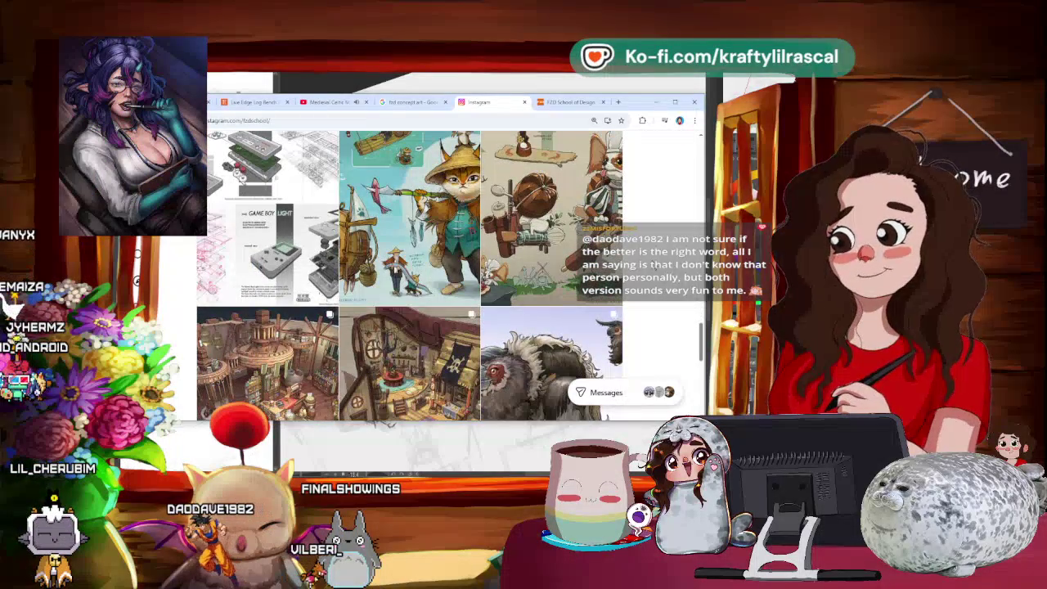
scroll(273, 260, down, 2)
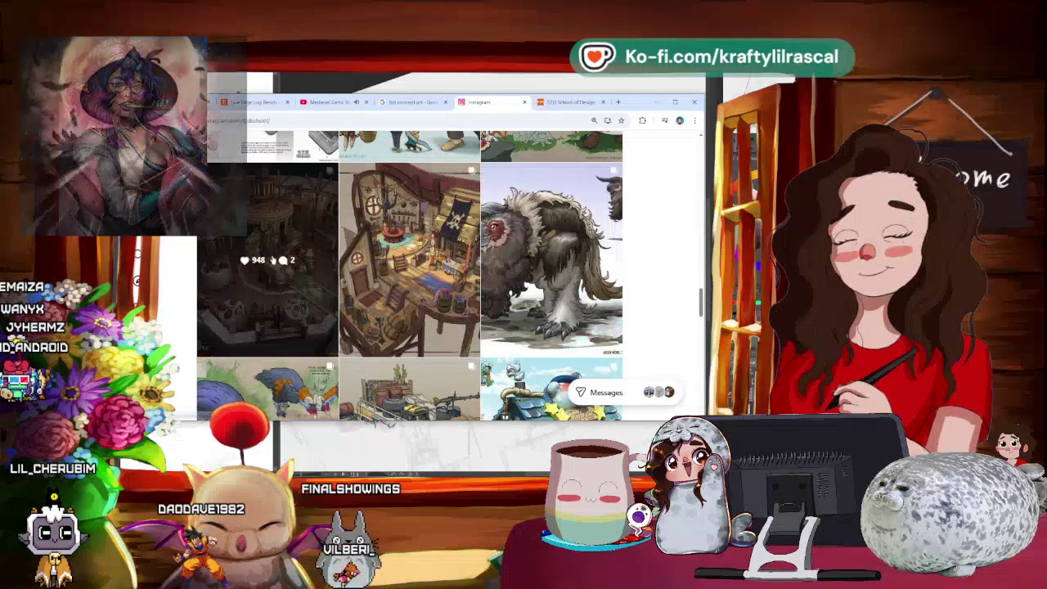
scroll(273, 260, down, 1)
scroll(685, 234, down, 1)
scroll(686, 234, down, 2)
scroll(685, 234, down, 1)
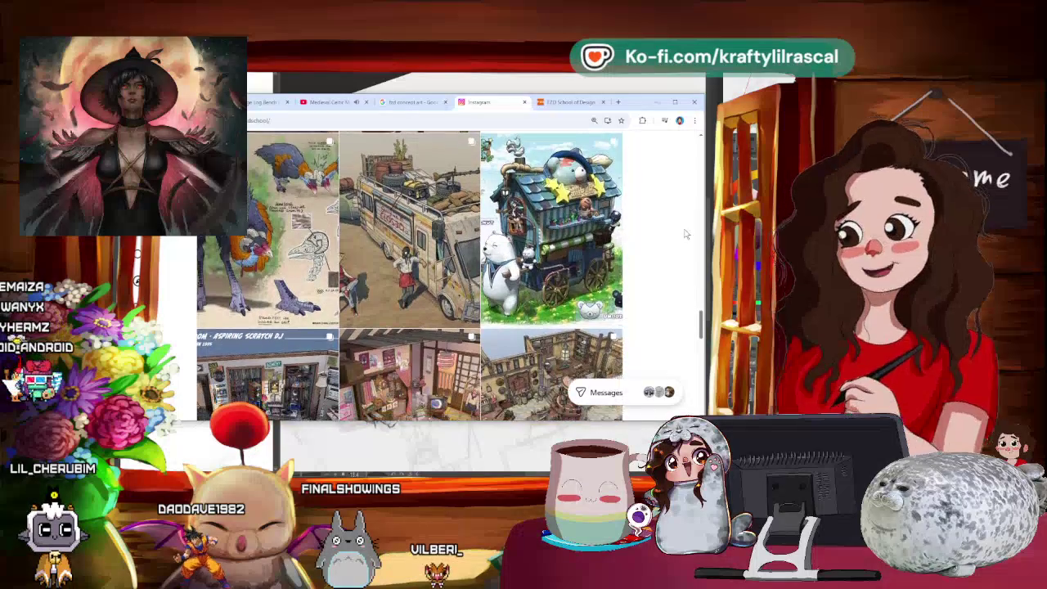
scroll(686, 234, down, 2)
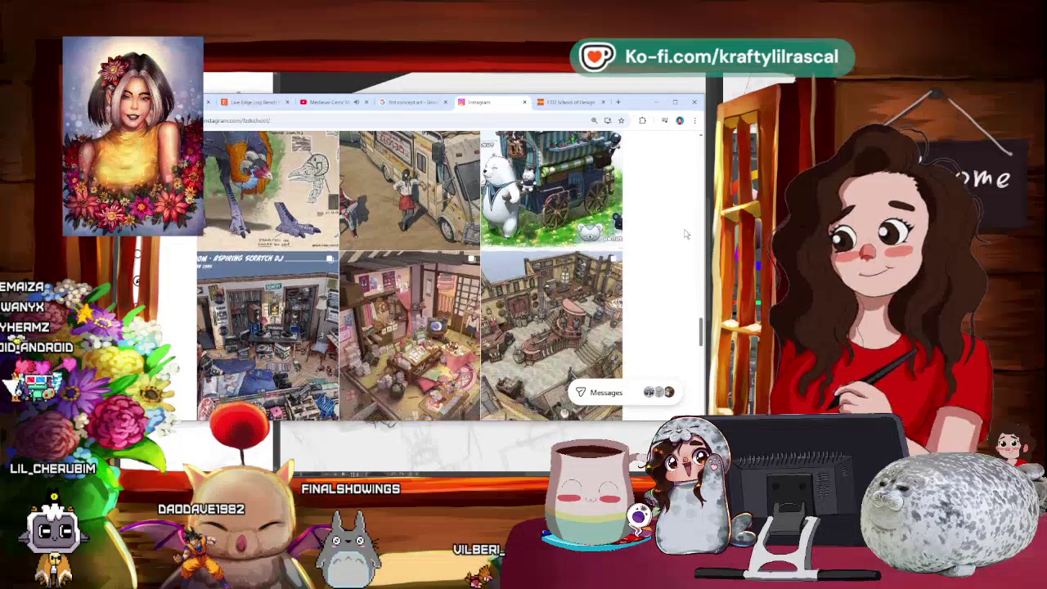
scroll(686, 234, down, 1)
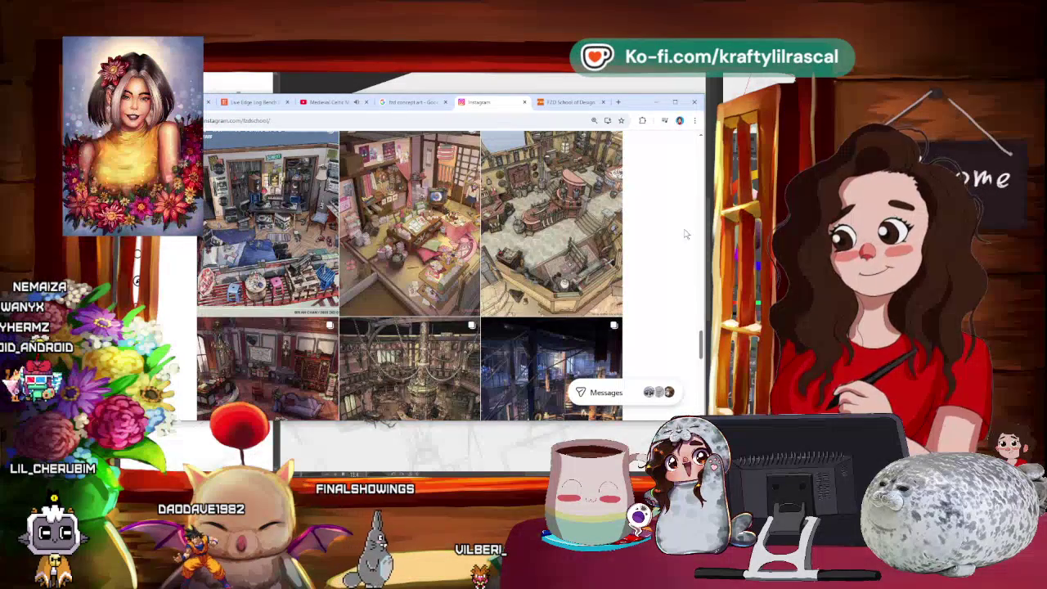
scroll(686, 234, down, 2)
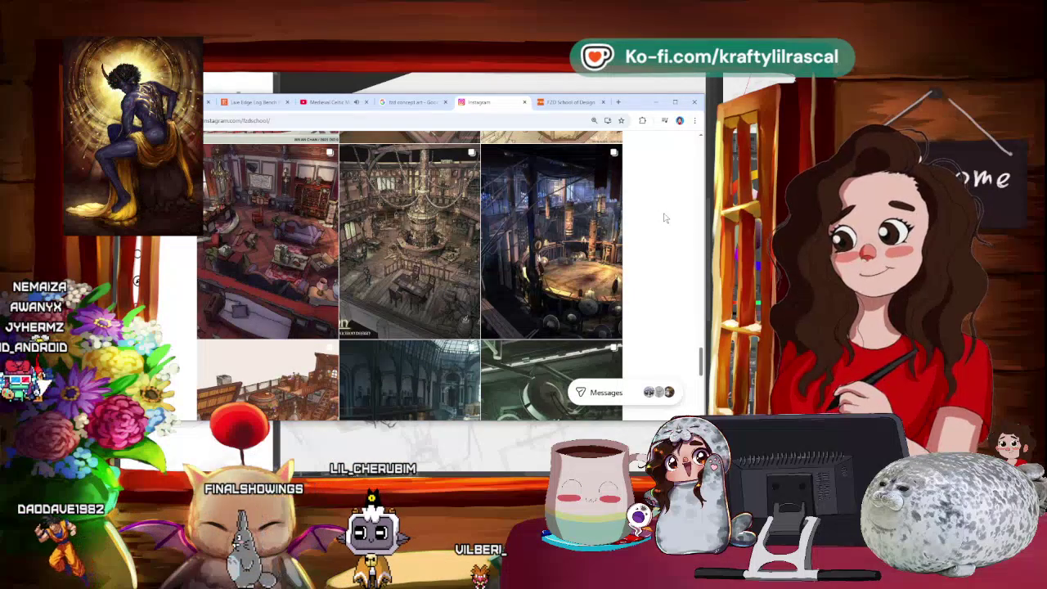
scroll(665, 217, down, 1)
scroll(665, 218, down, 1)
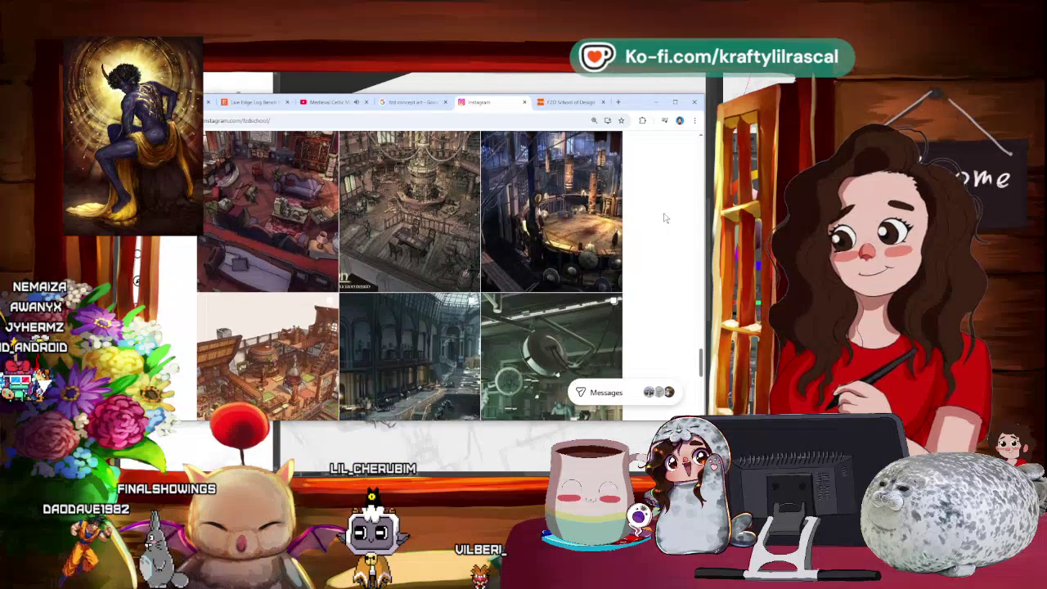
scroll(665, 218, down, 2)
scroll(666, 218, down, 1)
scroll(666, 218, down, 1)
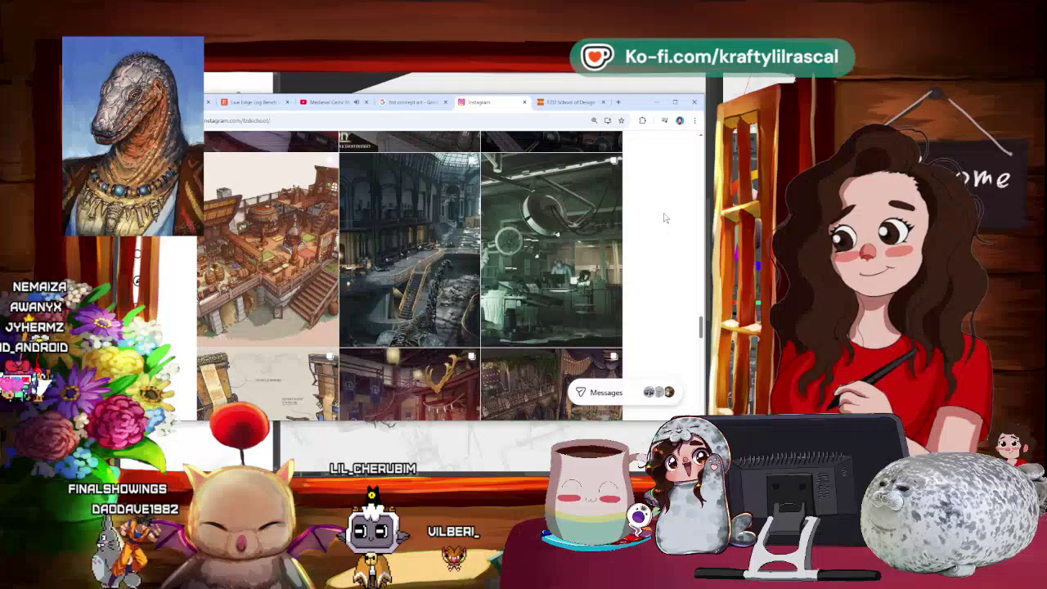
scroll(665, 217, down, 1)
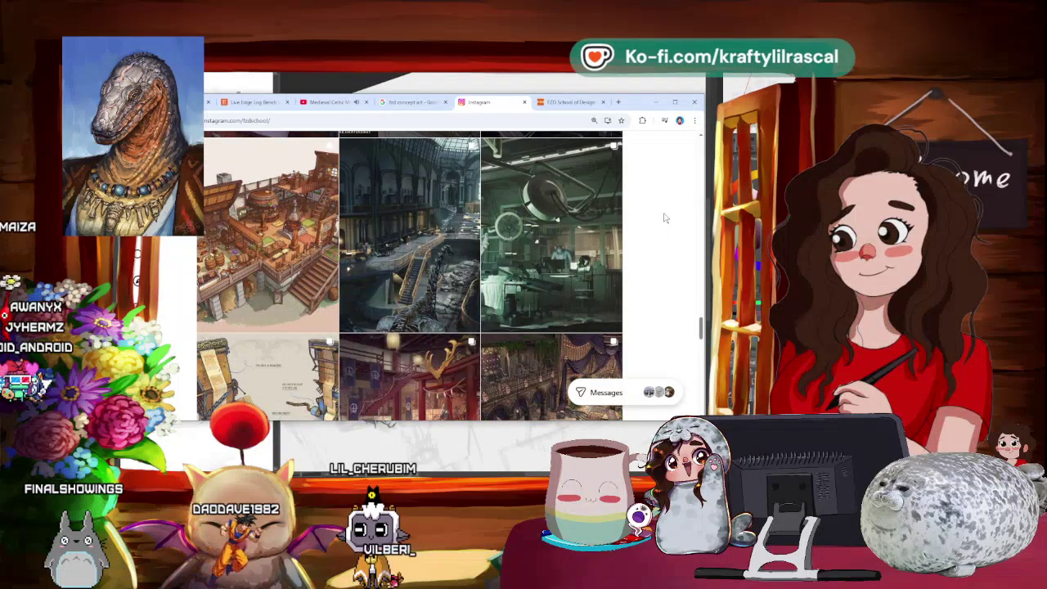
scroll(665, 218, down, 1)
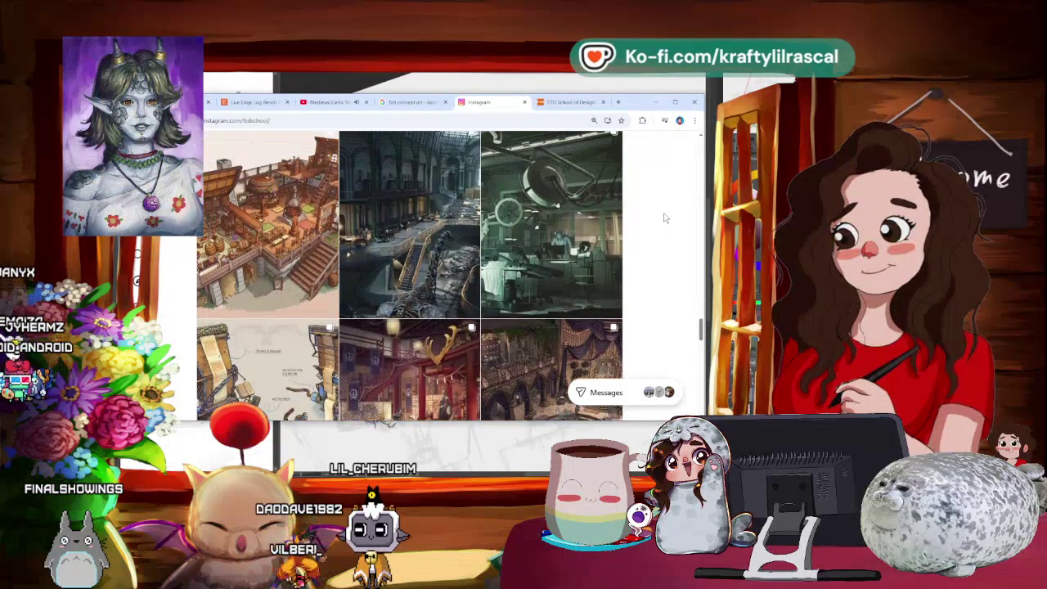
scroll(665, 217, down, 1)
scroll(665, 218, down, 1)
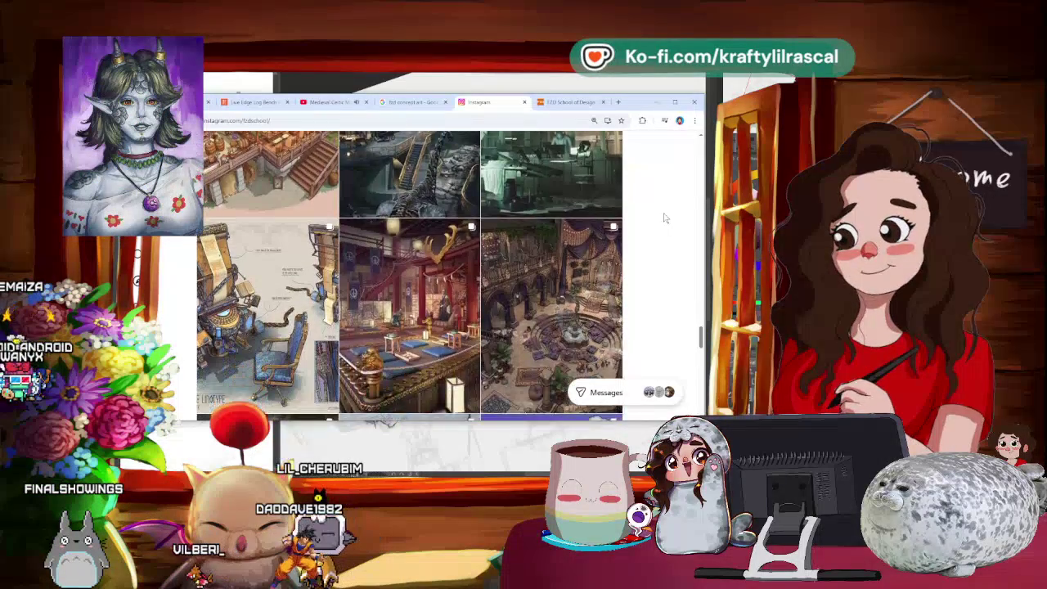
scroll(665, 218, down, 1)
scroll(665, 217, down, 1)
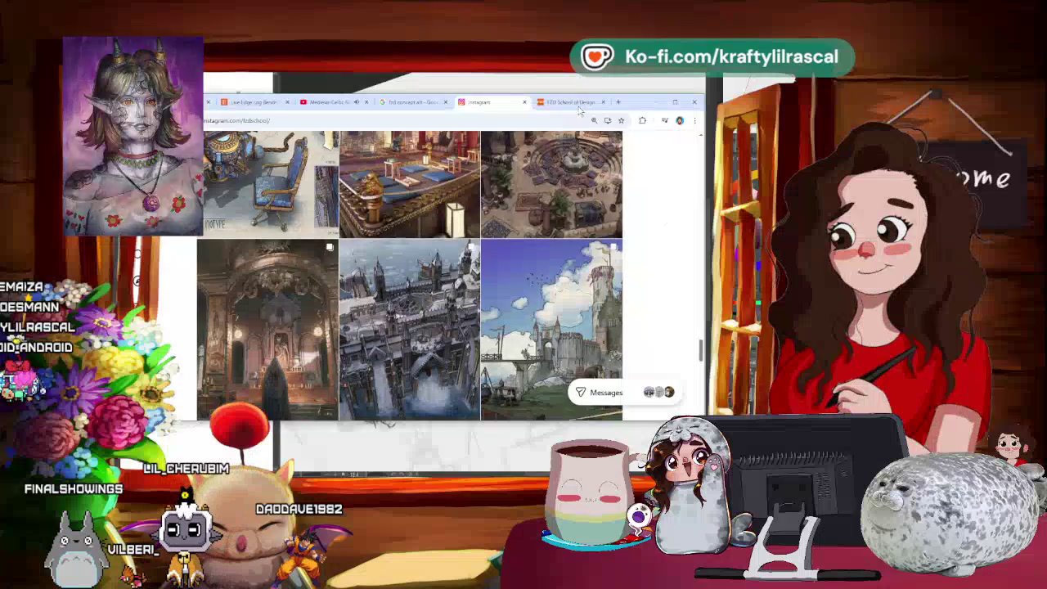
key(alt+Tab)
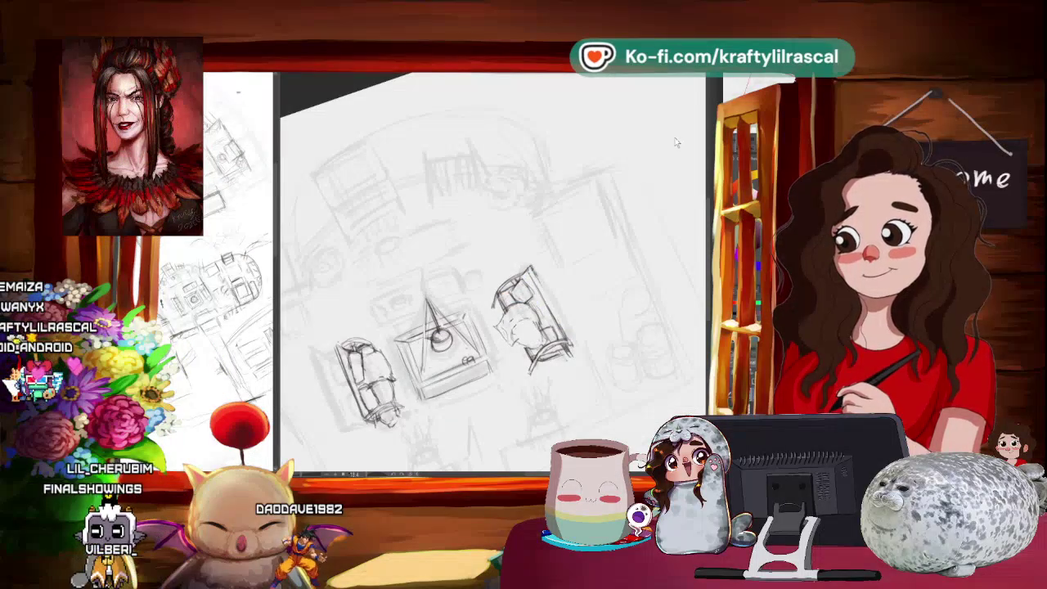
Zoom and pan around the room sketch, then zoom out and tilt the page view.
scroll(616, 150, down, 1)
scroll(616, 150, down, 1)
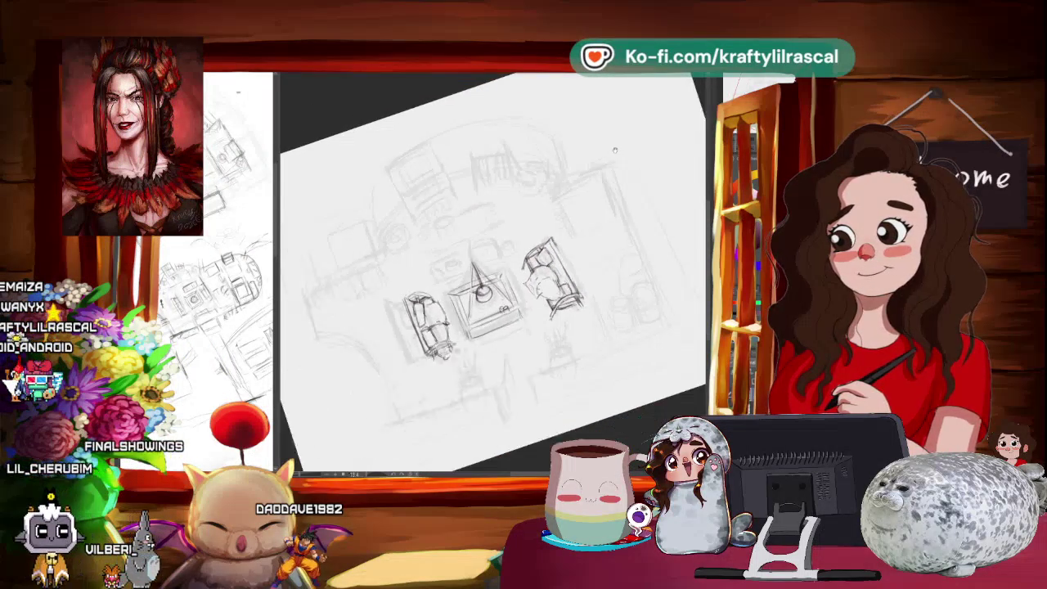
scroll(597, 168, down, 1)
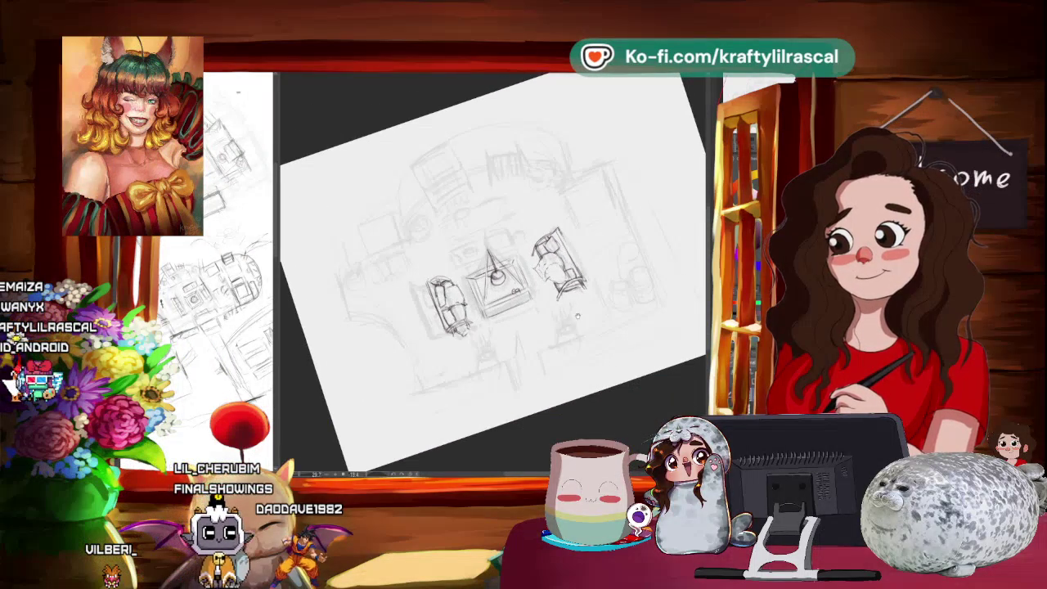
scroll(578, 316, up, 1)
mouse_move(589, 178)
mouse_down()
mouse_move(537, 169)
mouse_move(564, 188)
mouse_up()
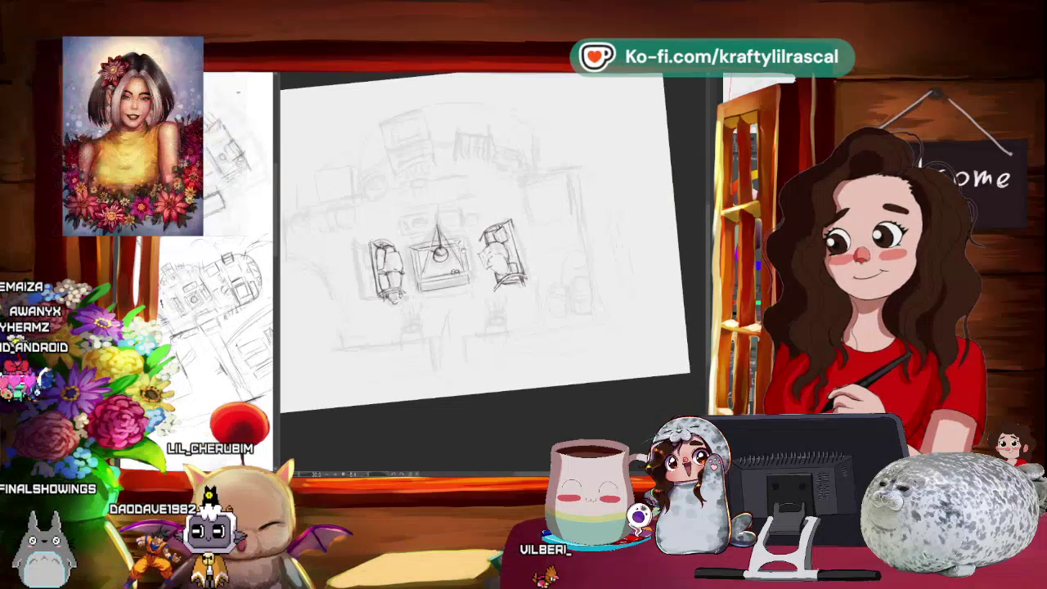
scroll(491, 262, up, 2)
scroll(491, 261, up, 1)
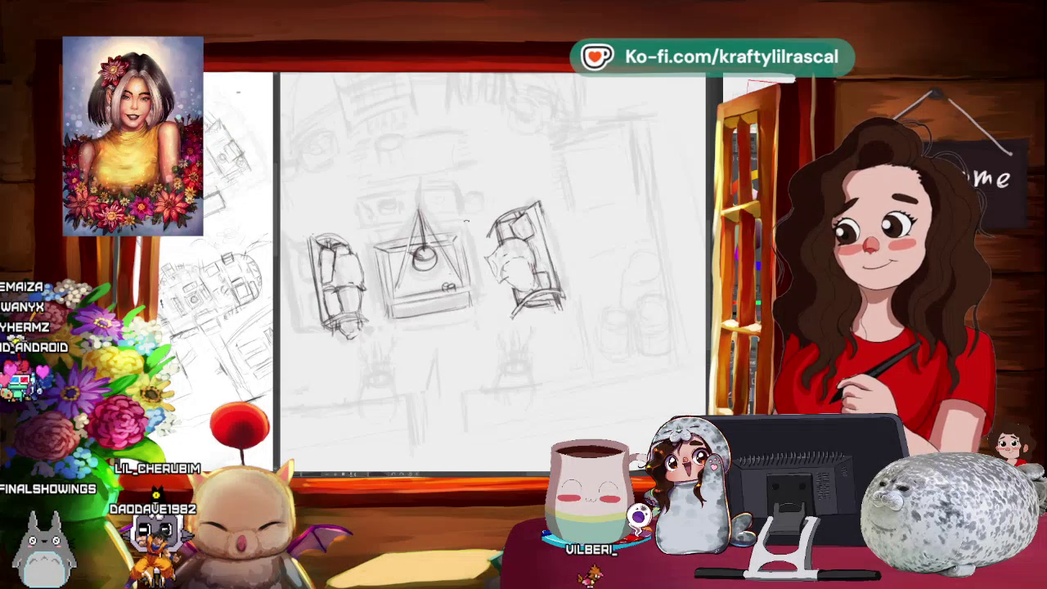
scroll(398, 245, up, 1)
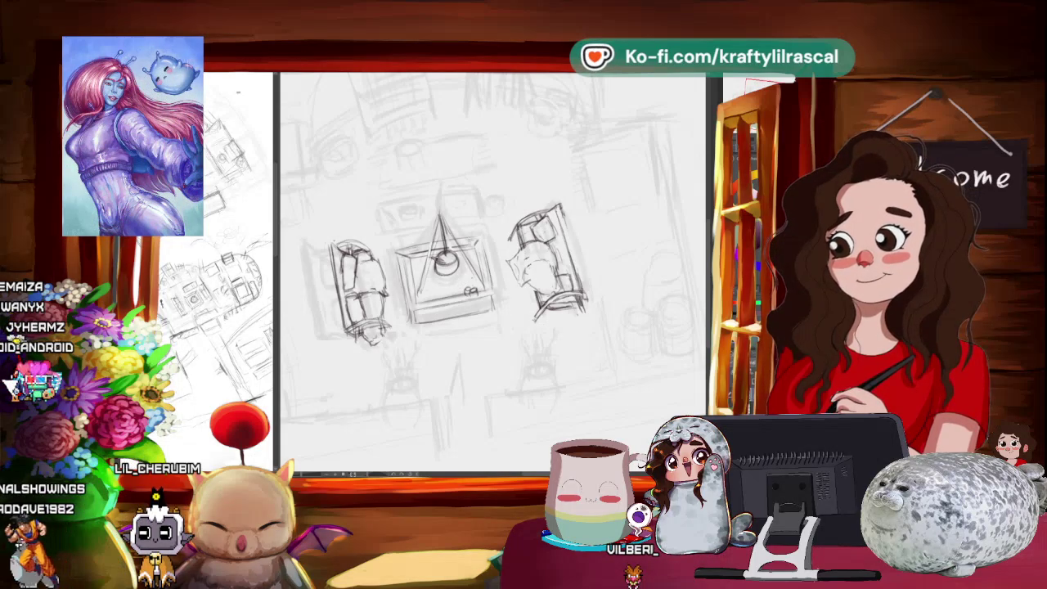
scroll(458, 278, up, 1)
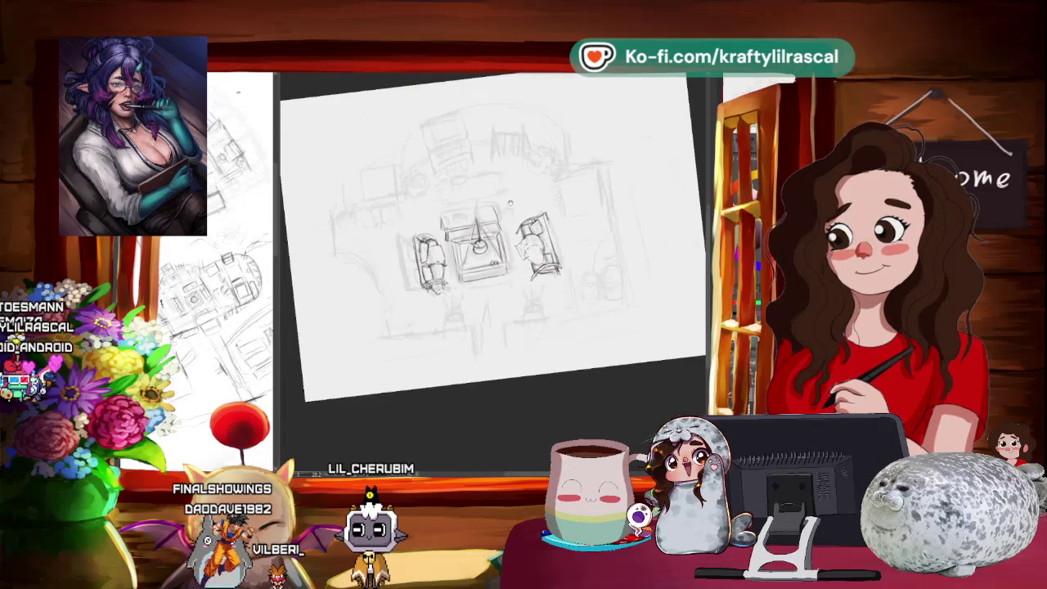
mouse_move(493, 206)
mouse_down()
mouse_move(523, 246)
mouse_move(330, 271)
mouse_up()
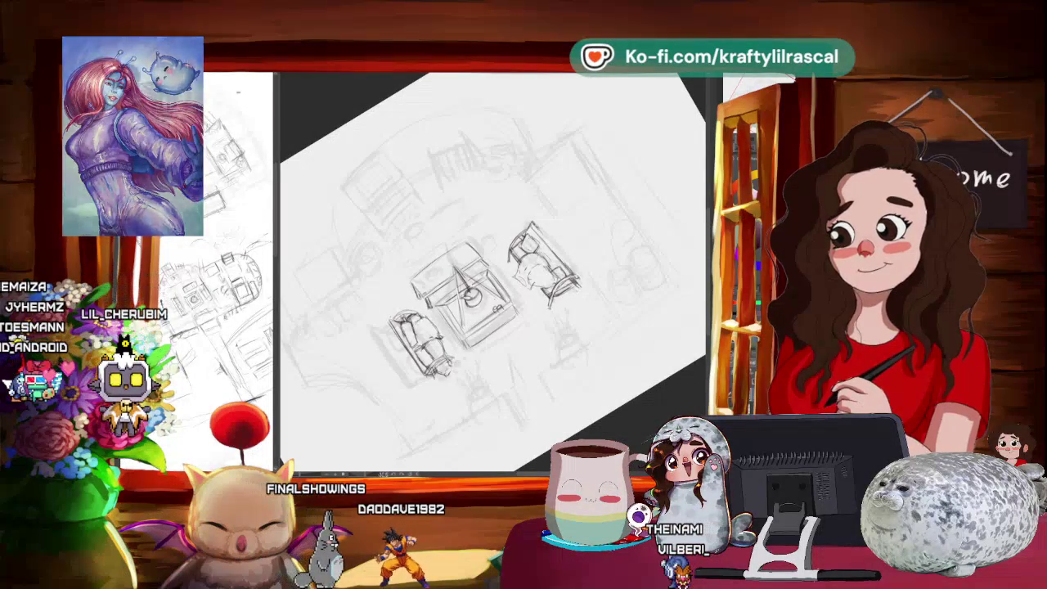
Zoom in and straighten the page so the chairs and table sit level.
scroll(475, 229, up, 2)
drag(491, 270, 523, 294)
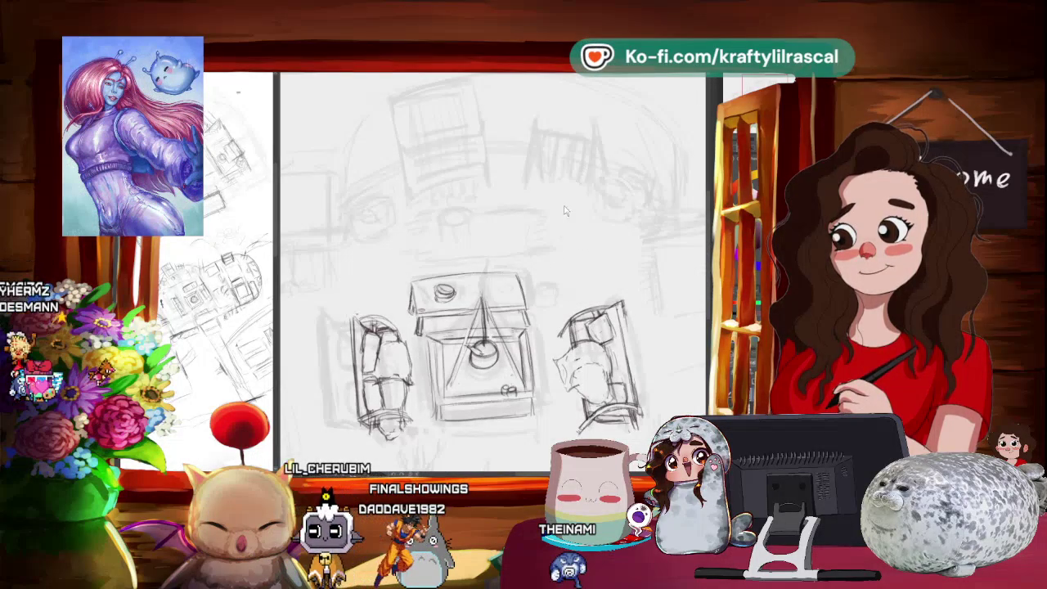
Lasso and resize a small stroke beside the plate, then tilt the table view.
drag(481, 231, 459, 232)
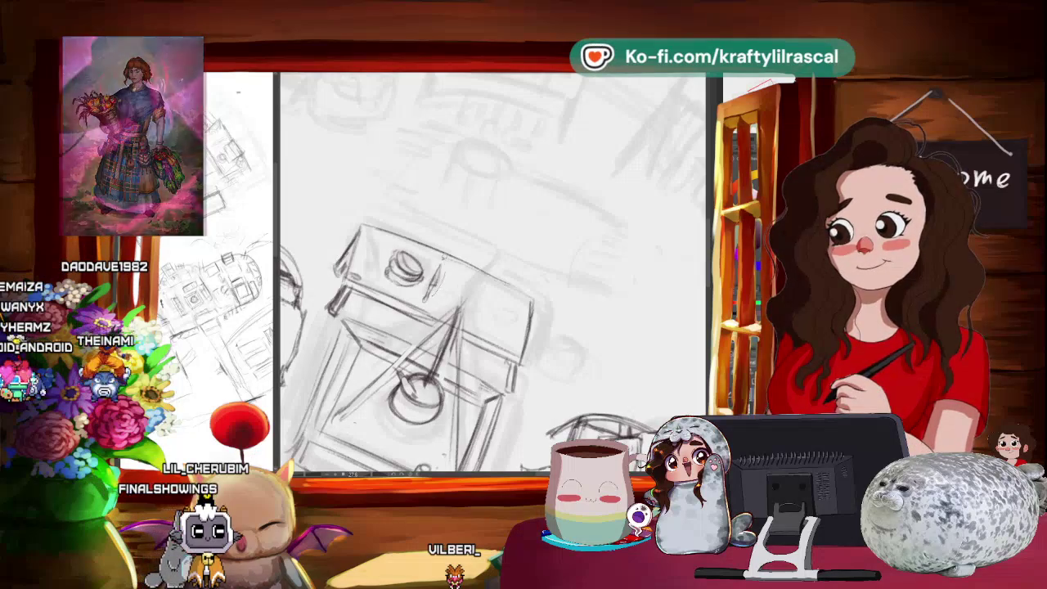
click(465, 312)
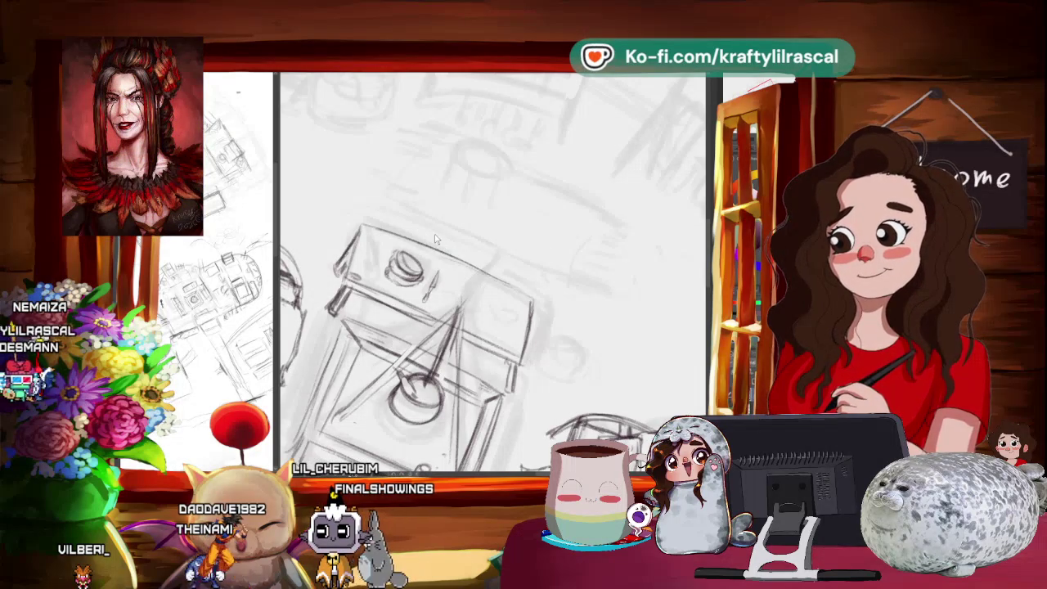
mouse_move(438, 205)
mouse_down()
mouse_move(416, 256)
mouse_move(425, 260)
mouse_up()
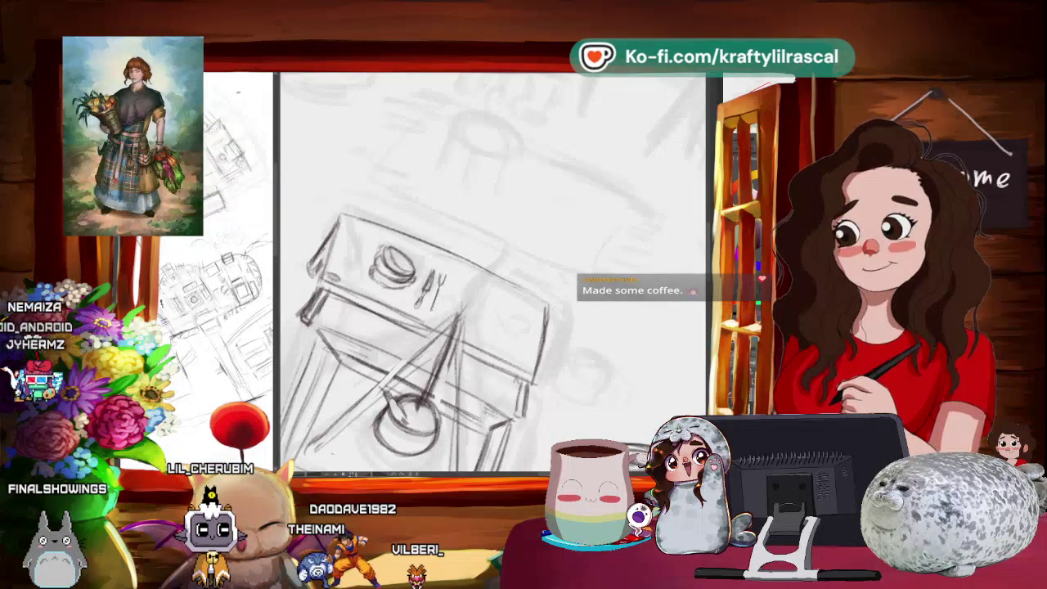
scroll(491, 274, down, 5)
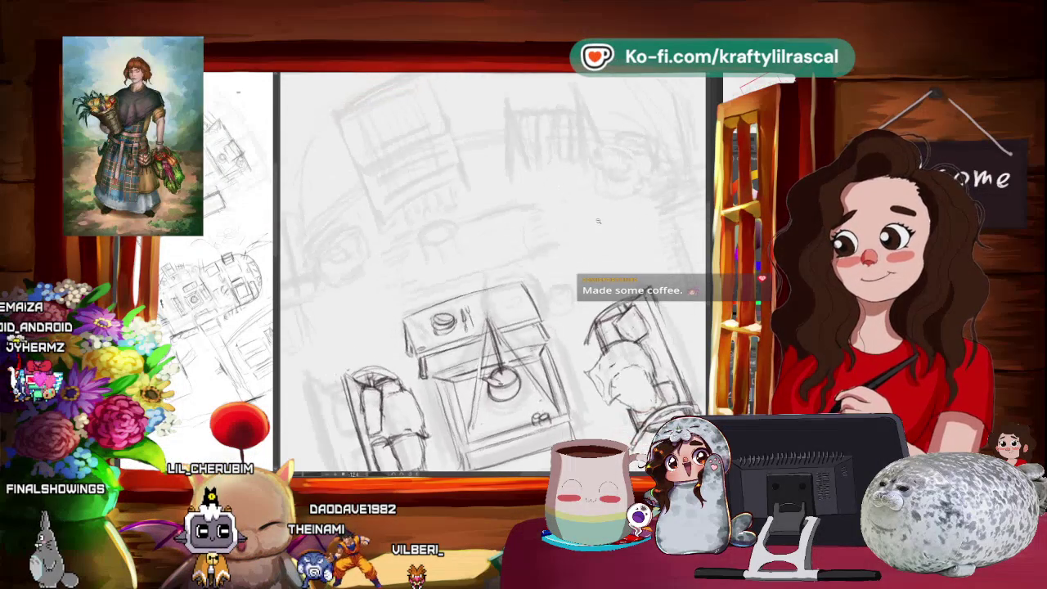
Tilt and reframe the view, then set the canvas upright and zoom in close on the table.
scroll(597, 239, up, 2)
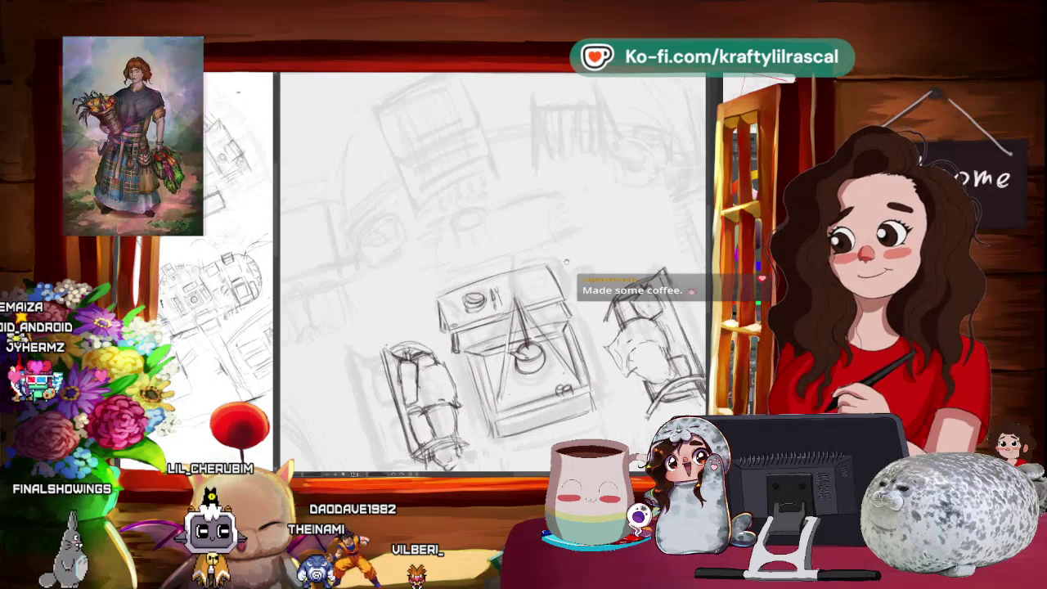
scroll(573, 258, up, 2)
scroll(539, 277, up, 2)
drag(539, 278, 536, 268)
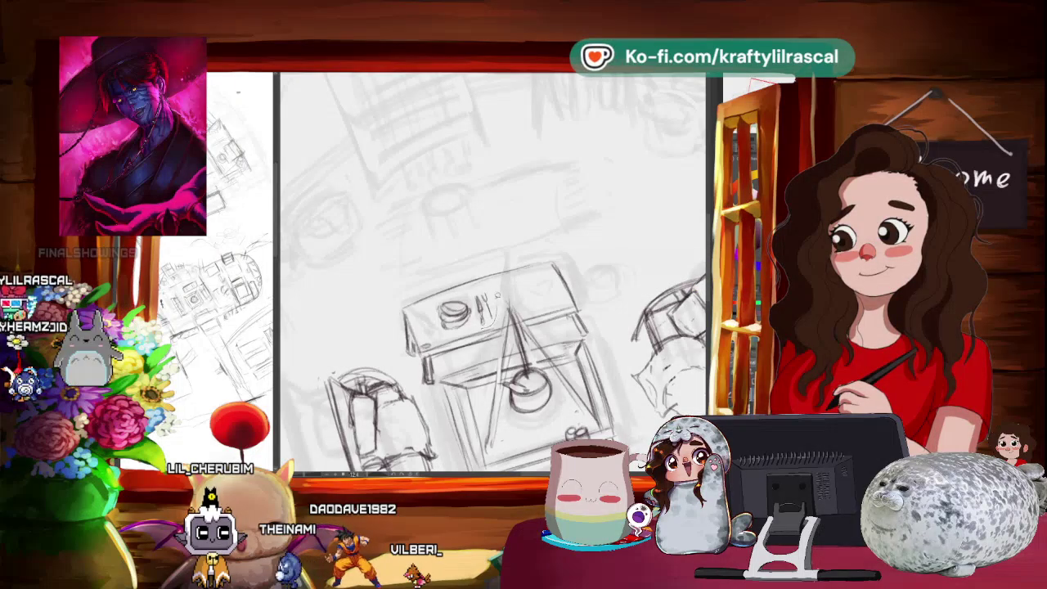
drag(536, 278, 540, 291)
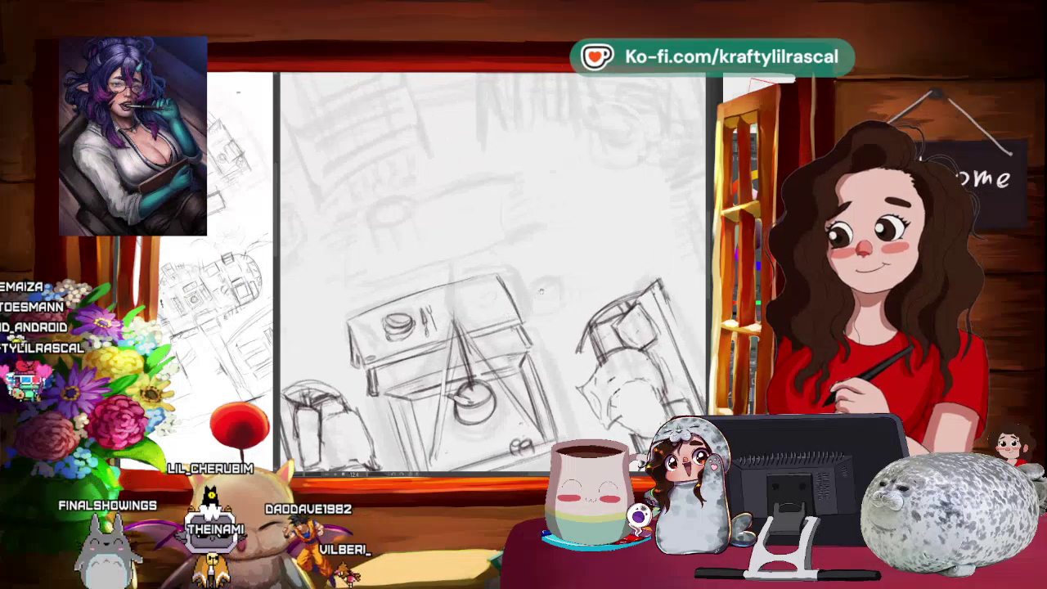
mouse_move(540, 327)
mouse_down()
mouse_move(556, 345)
mouse_move(515, 369)
mouse_up()
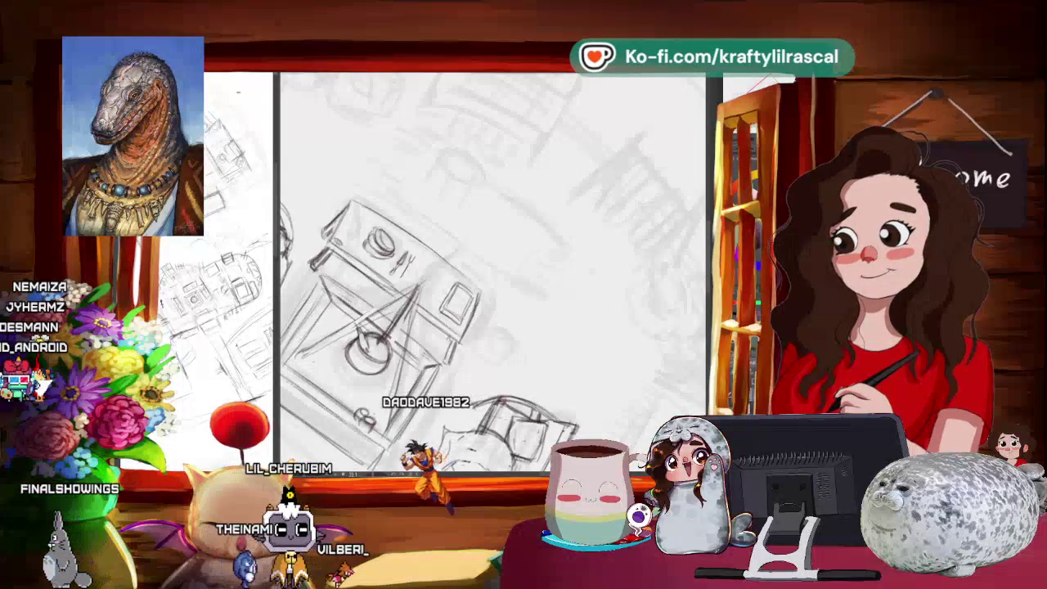
drag(491, 270, 532, 245)
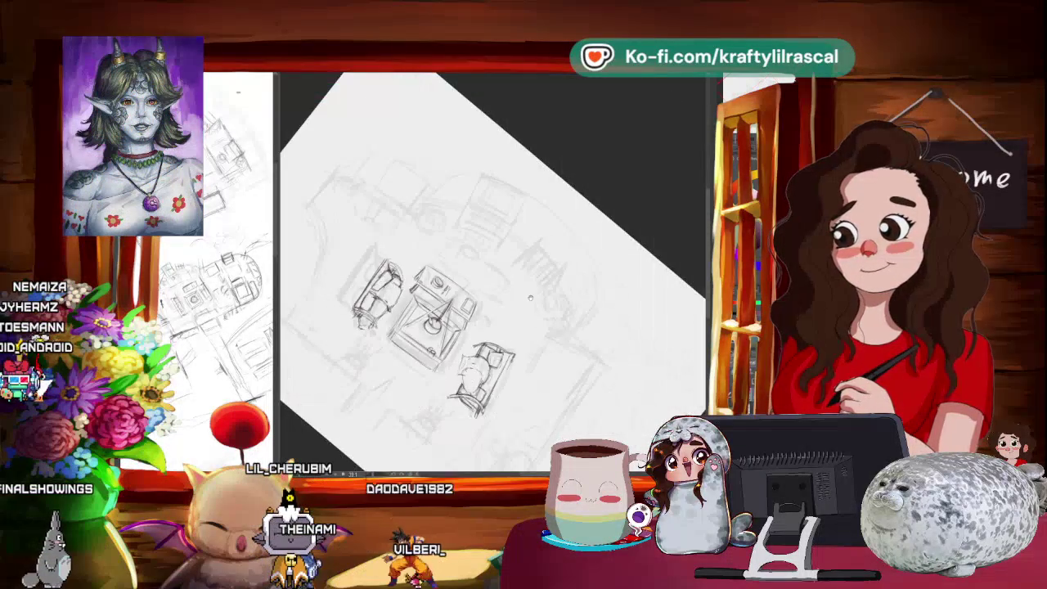
drag(557, 350, 491, 327)
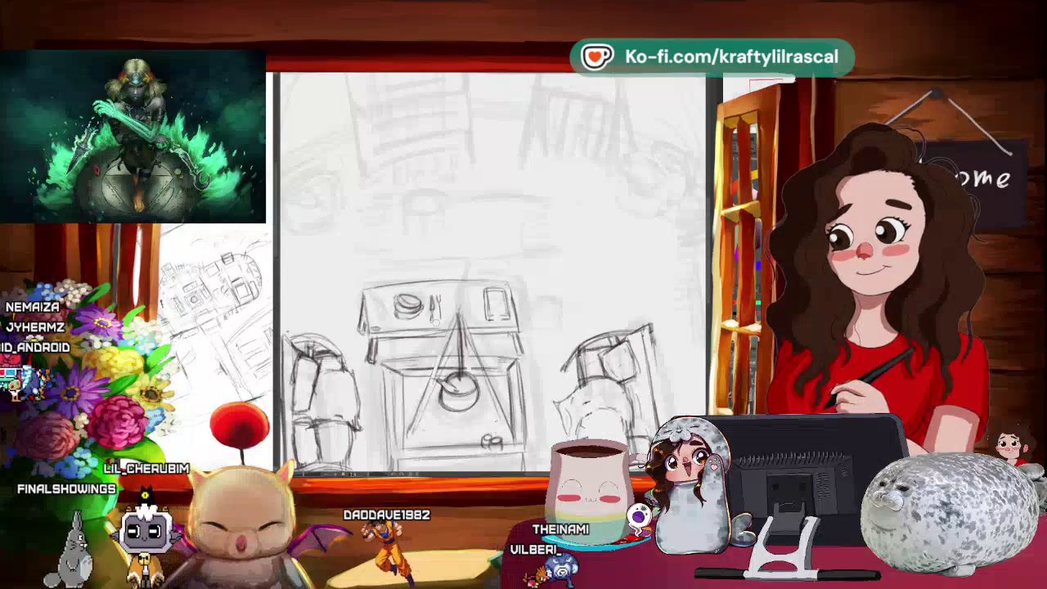
scroll(490, 270, right, 2)
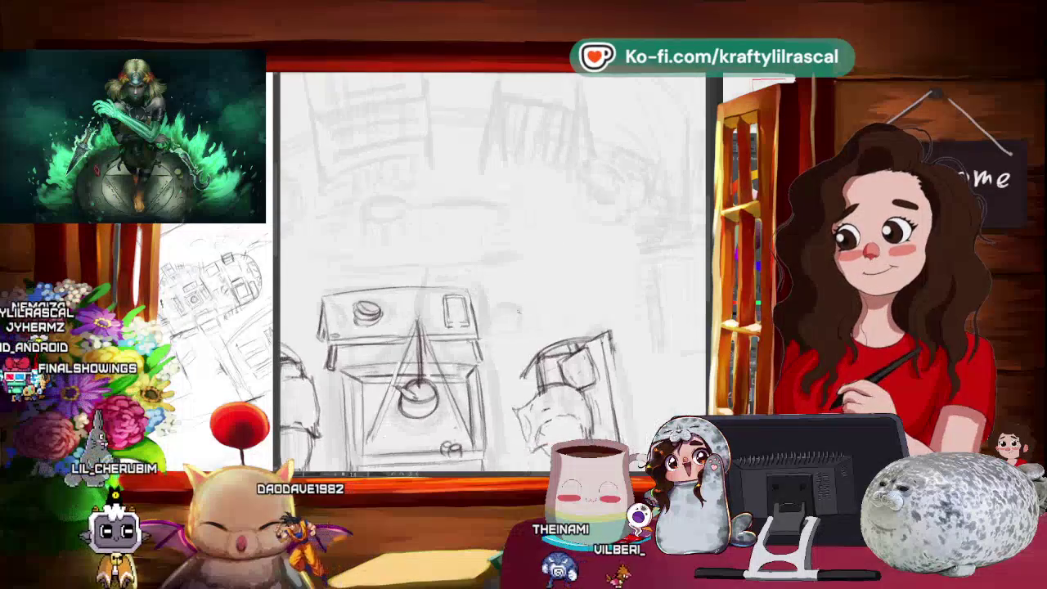
Zoom and tilt the canvas to an easier angle for sketching lines on the book.
scroll(491, 270, up, 2)
scroll(491, 270, up, 1)
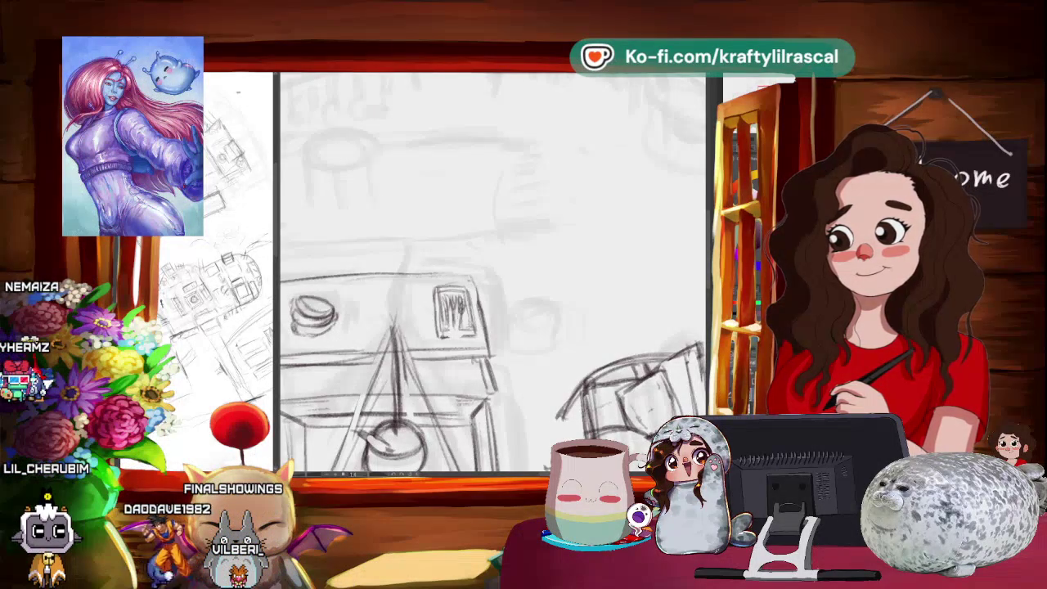
scroll(577, 273, down, 3)
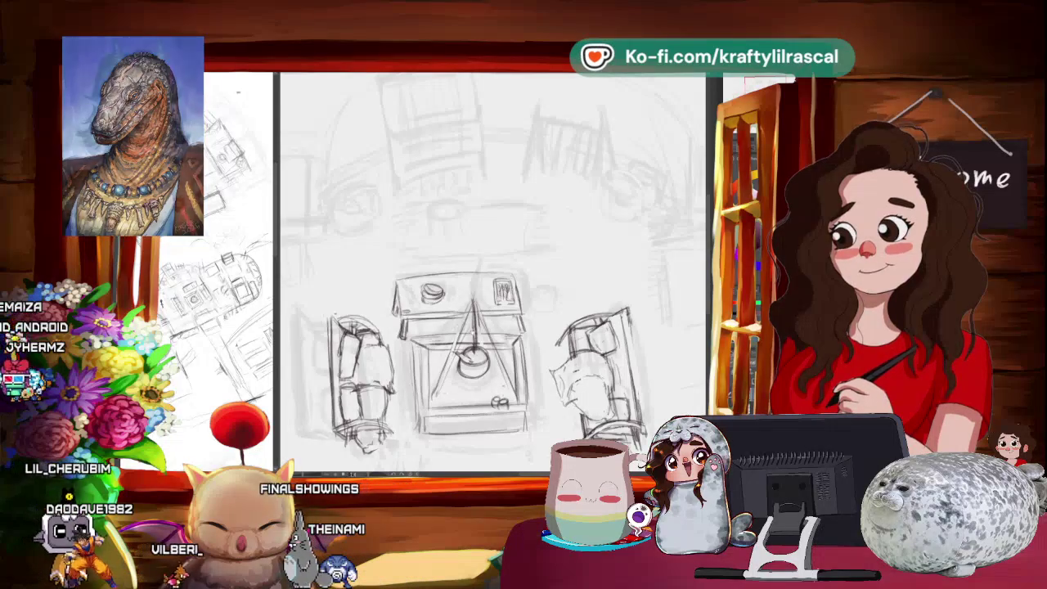
drag(491, 270, 524, 343)
drag(562, 270, 304, 219)
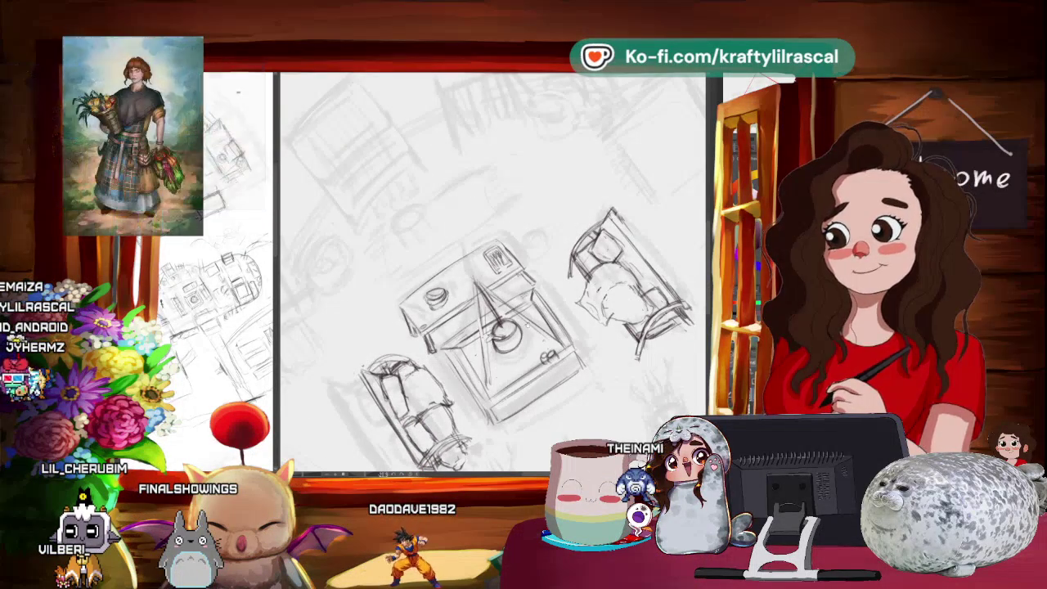
Turn the canvas upright and zoom out to view the whole table-and-chairs composition.
drag(573, 164, 638, 270)
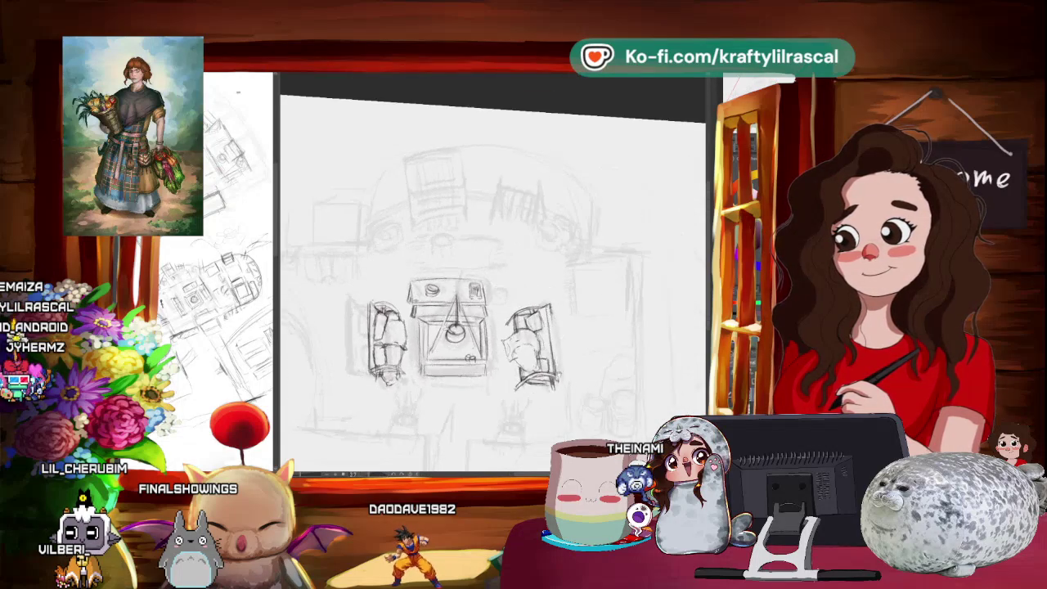
scroll(491, 327, up, 2)
scroll(490, 327, up, 2)
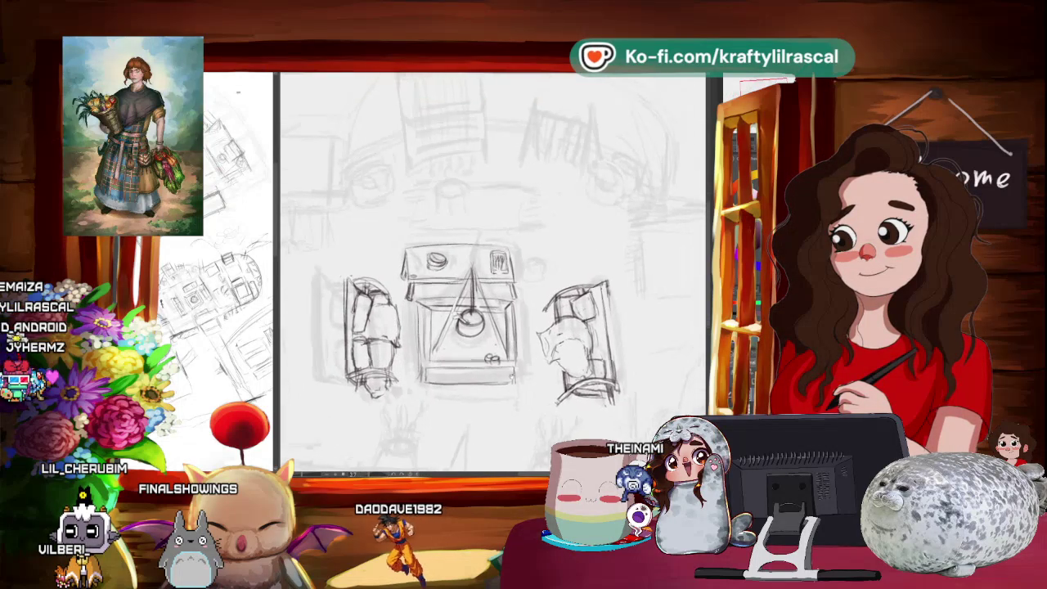
scroll(475, 344, up, 2)
scroll(466, 360, up, 1)
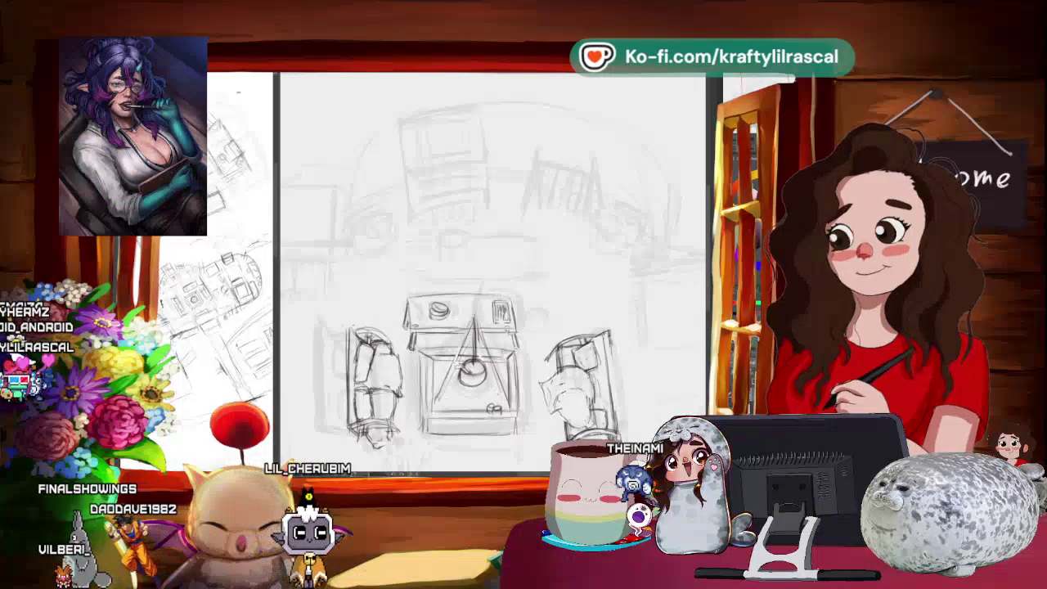
Scale the book with Ctrl+T, then nudge the plate slightly left and commit.
key(ctrl+t)
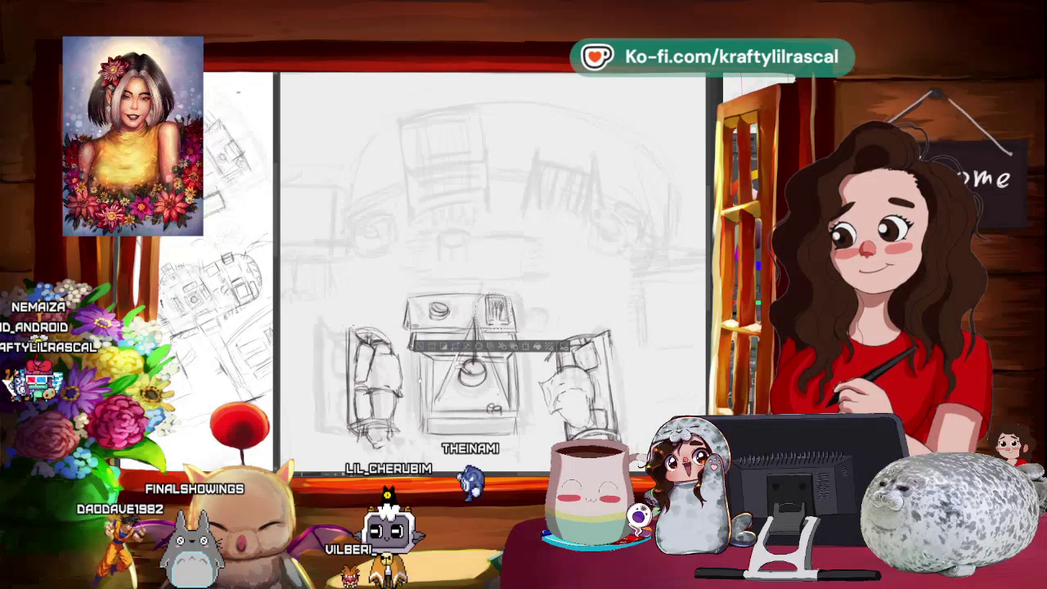
mouse_move(621, 442)
mouse_down()
mouse_move(636, 455)
mouse_move(655, 441)
mouse_move(679, 446)
mouse_up()
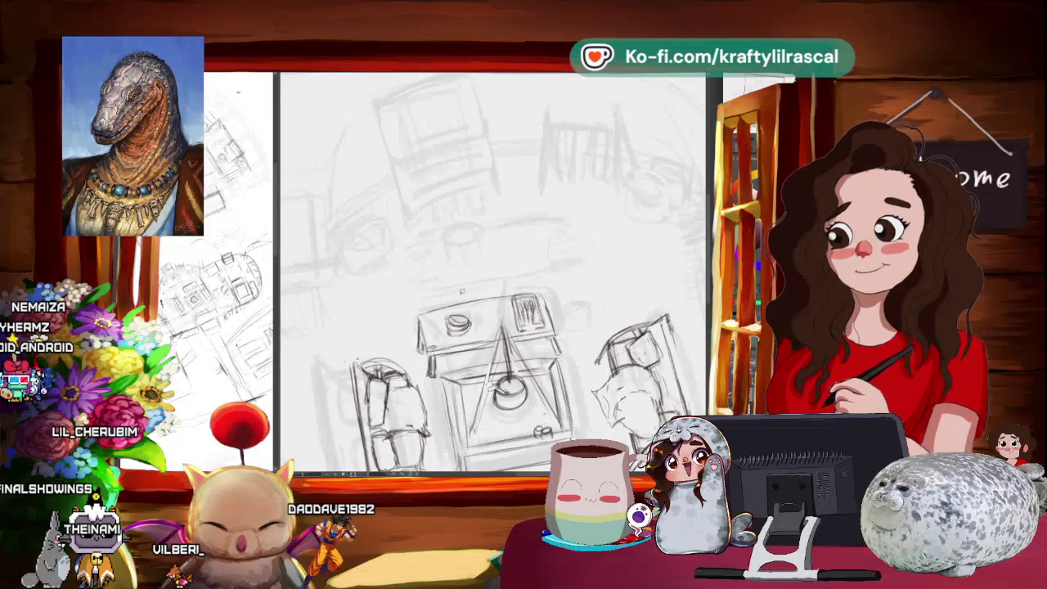
key(ctrl+t)
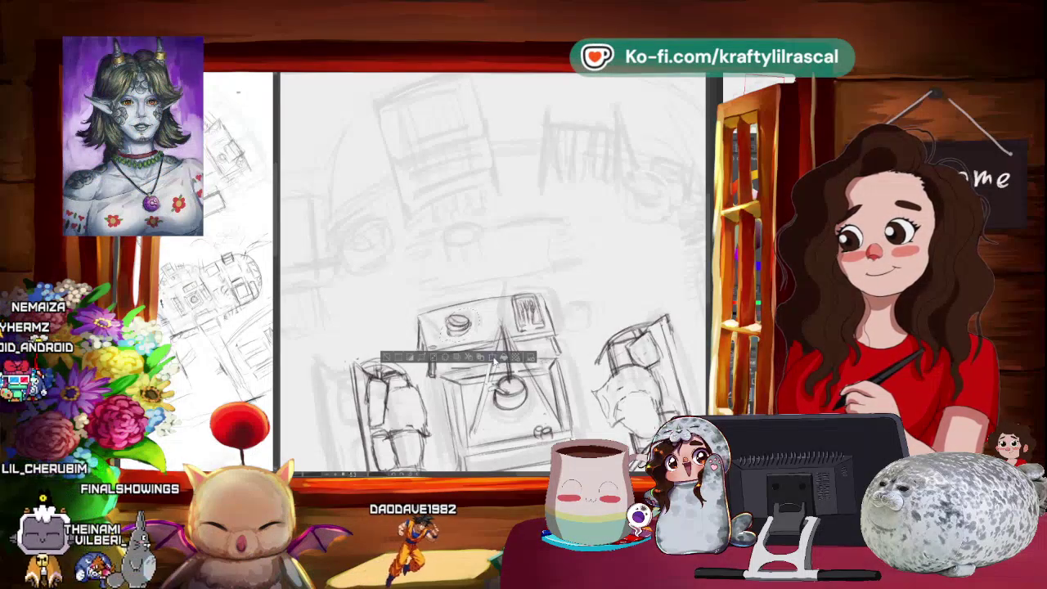
drag(458, 323, 448, 323)
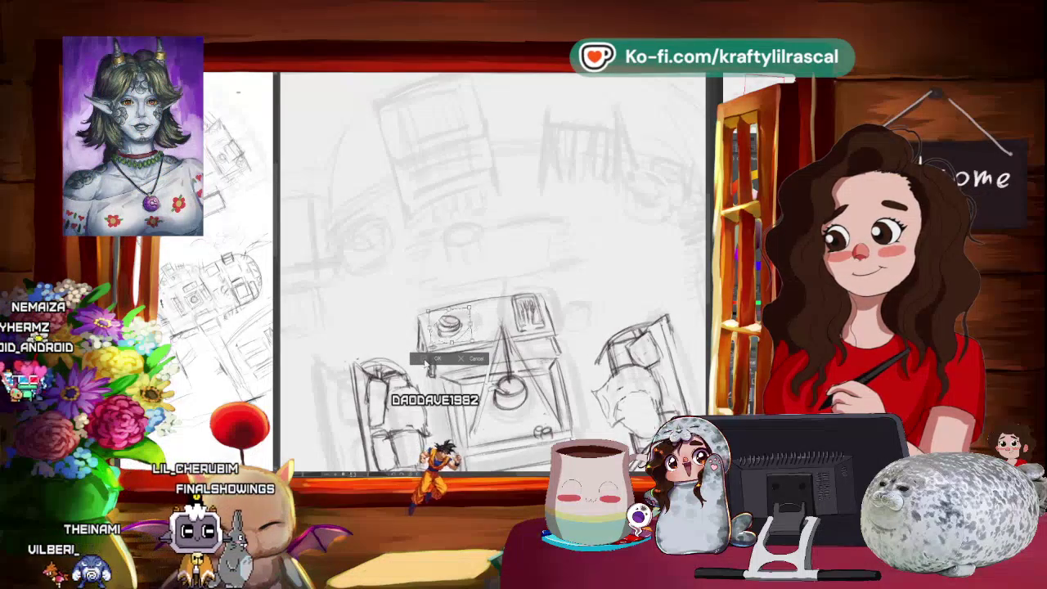
key(Return)
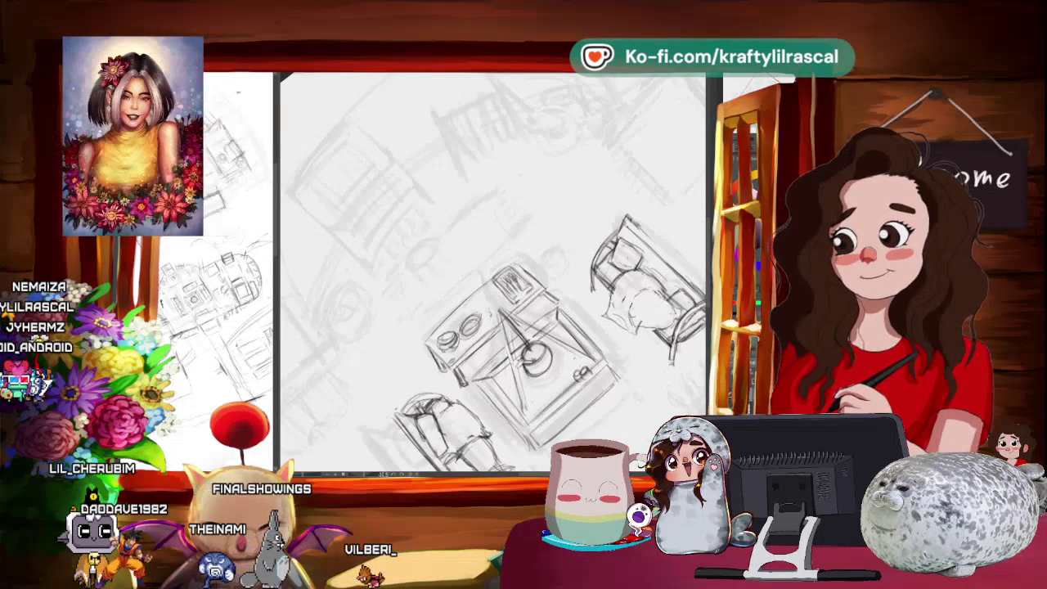
Reframe the zoom, then transform the lassoed sketch piece slightly up and right and commit.
key(ctrl+minus)
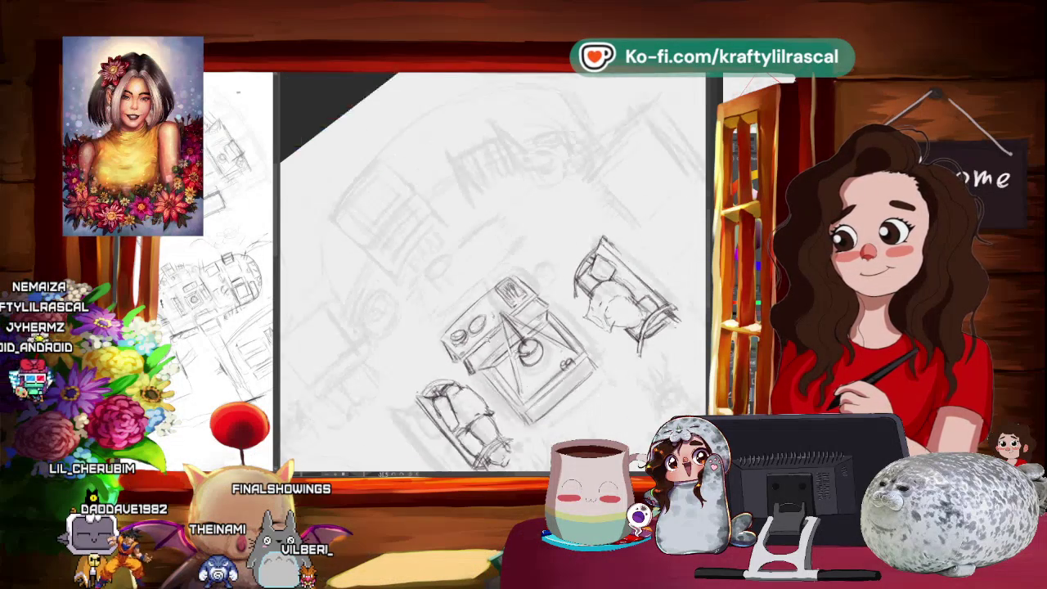
key(ctrl+plus)
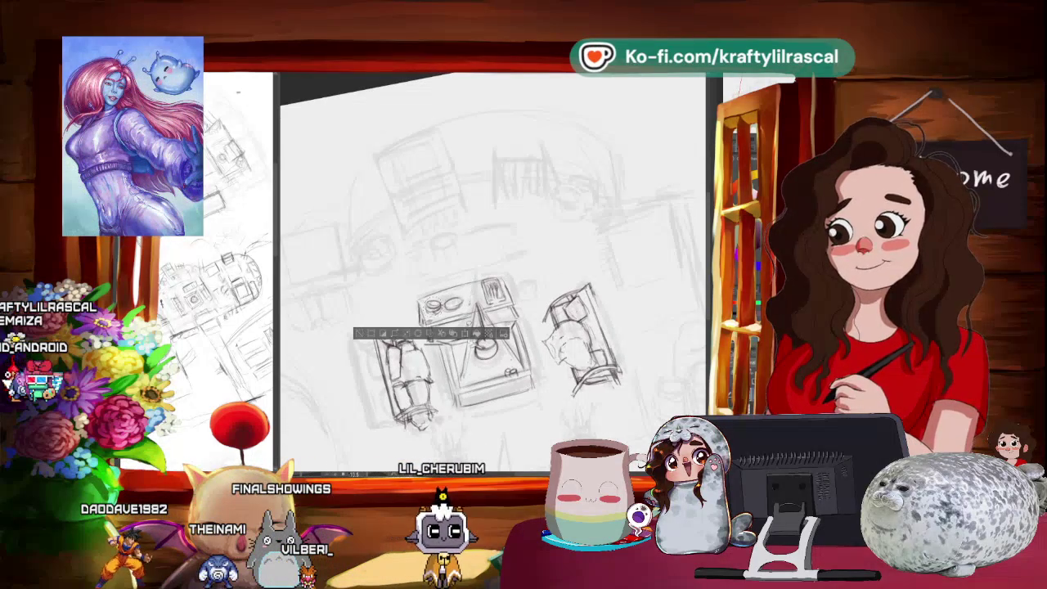
key(ctrl+t)
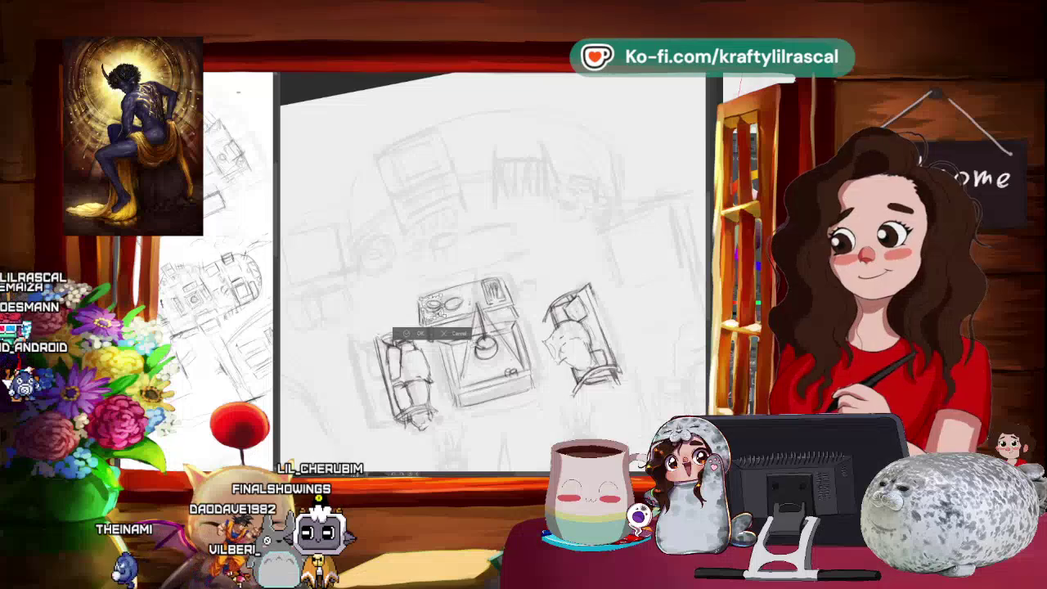
drag(411, 338, 429, 329)
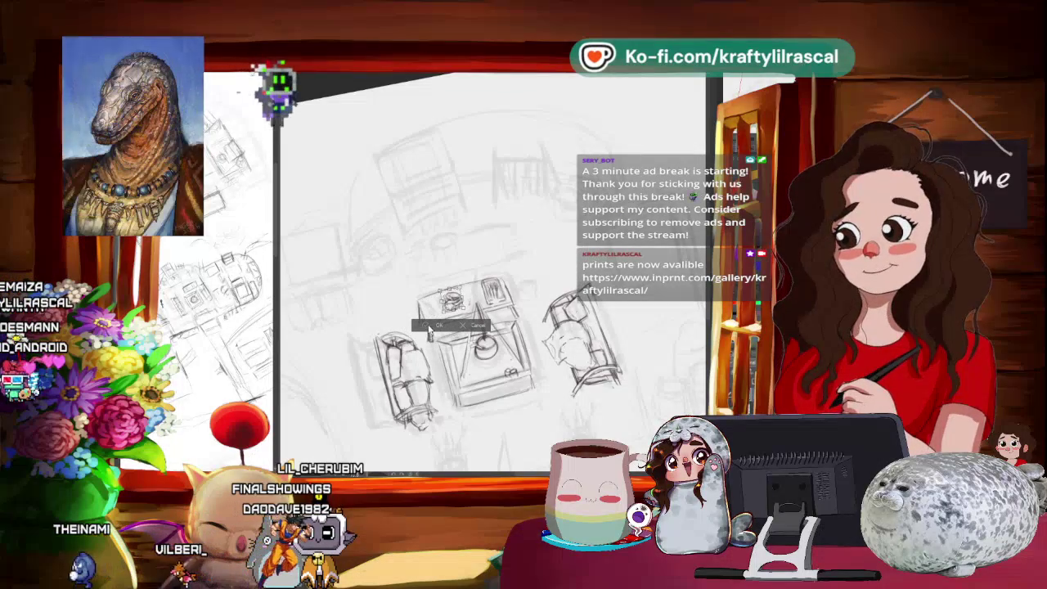
key(Return)
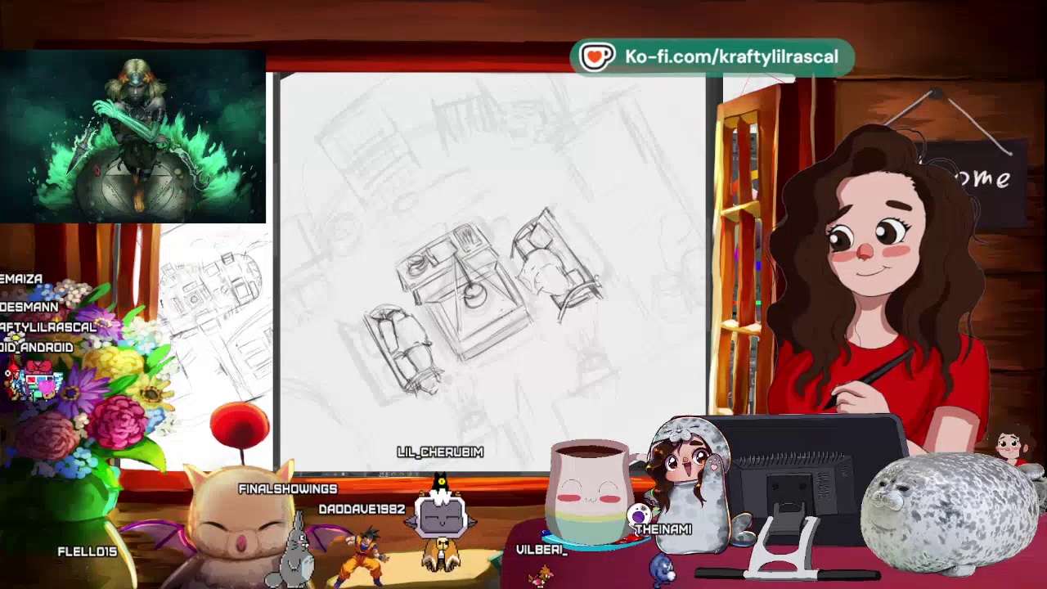
drag(618, 175, 631, 181)
scroll(491, 270, up, 3)
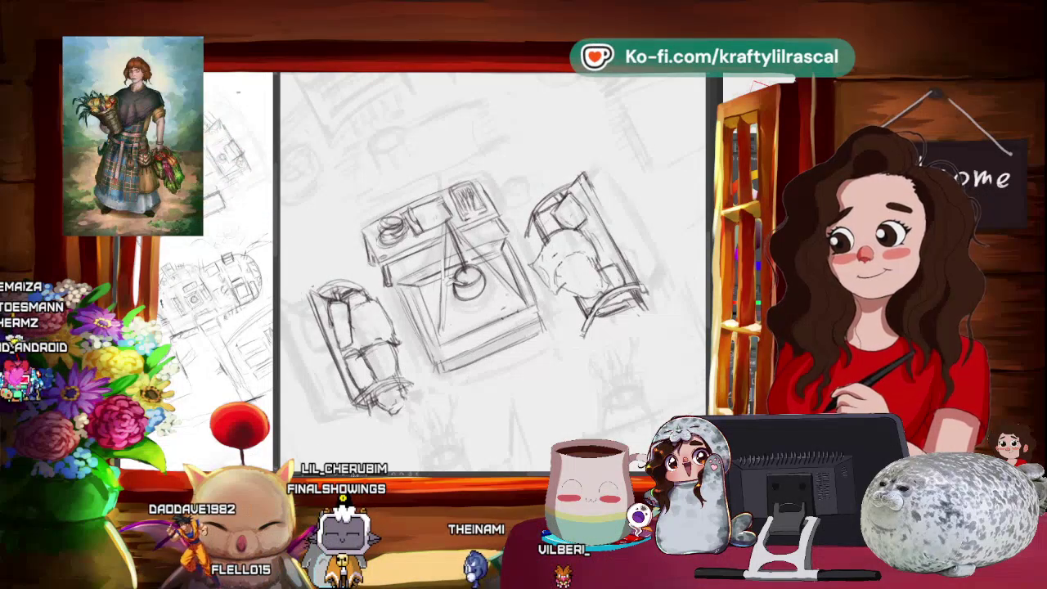
scroll(521, 233, down, 2)
scroll(520, 233, down, 2)
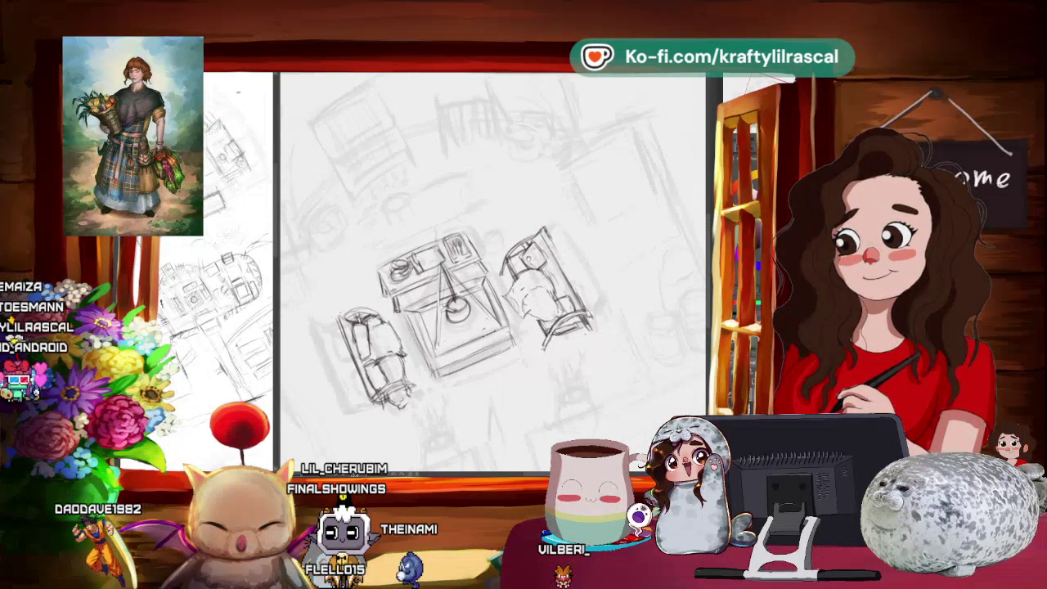
scroll(520, 233, down, 2)
scroll(520, 233, down, 2)
scroll(521, 233, up, 1)
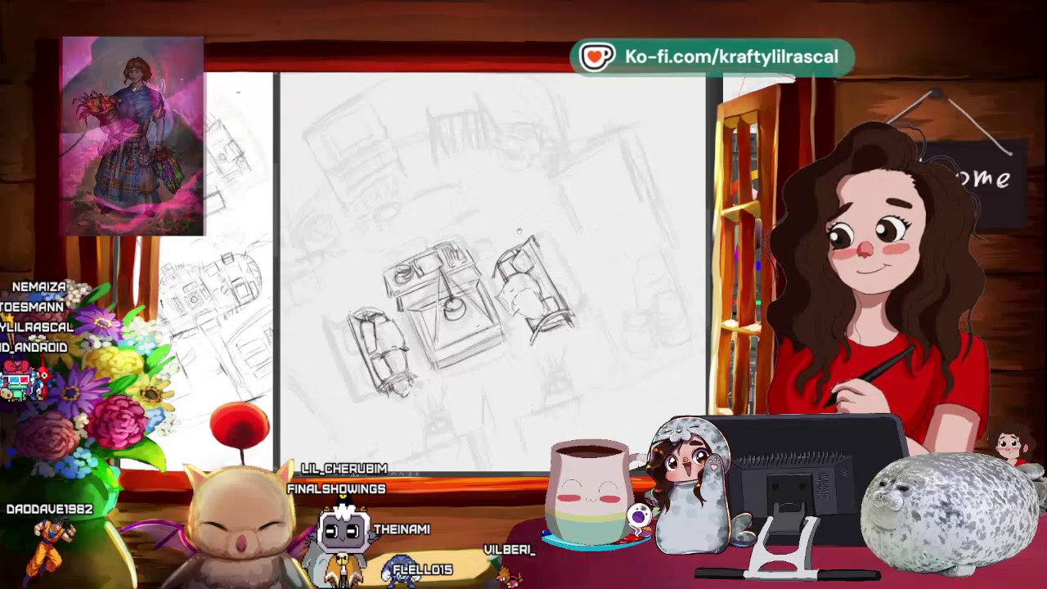
scroll(521, 233, up, 1)
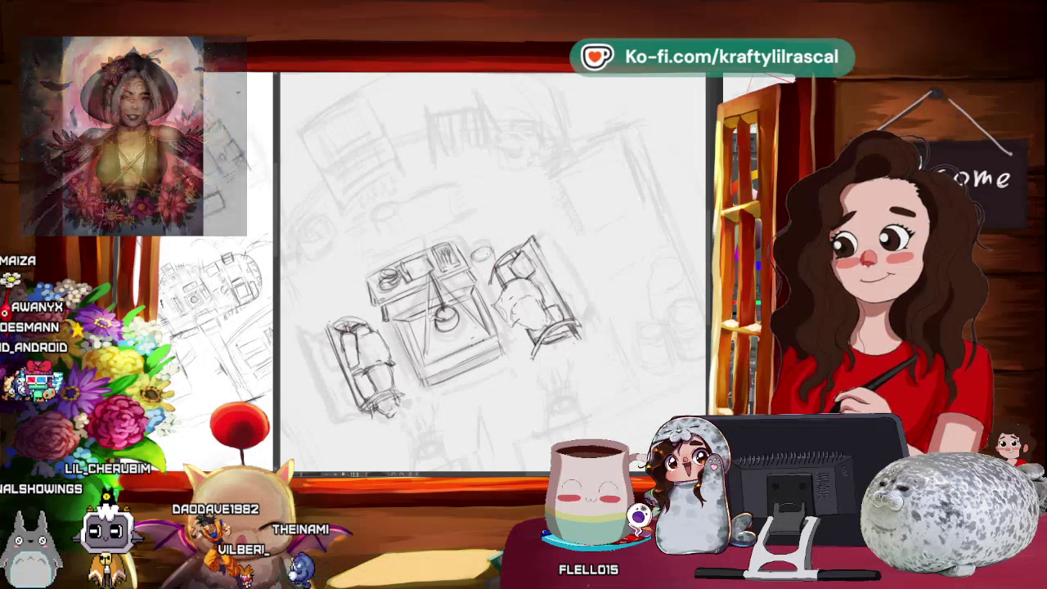
scroll(491, 270, up, 2)
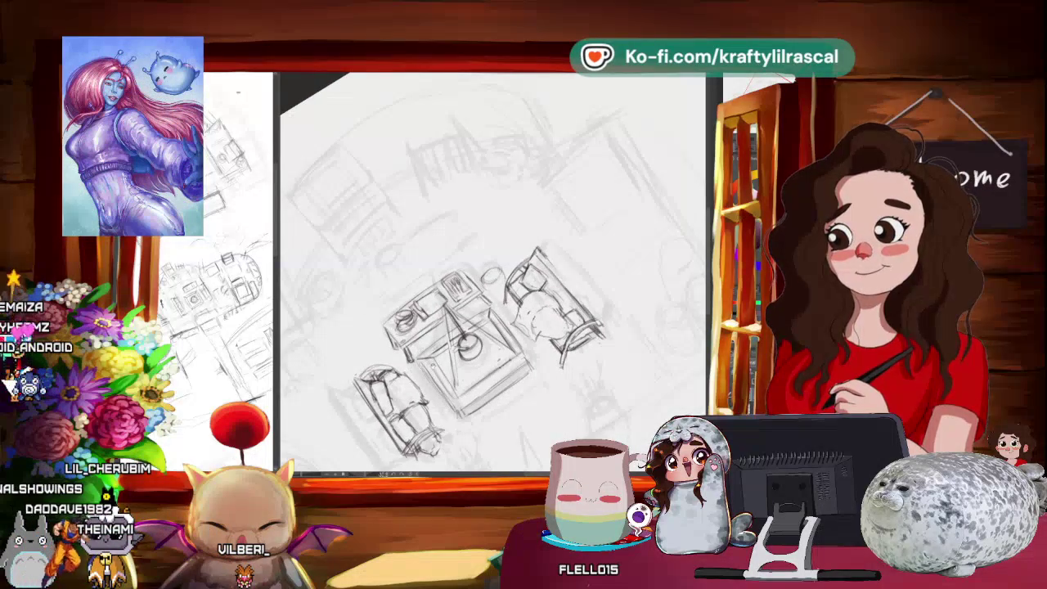
drag(458, 344, 483, 314)
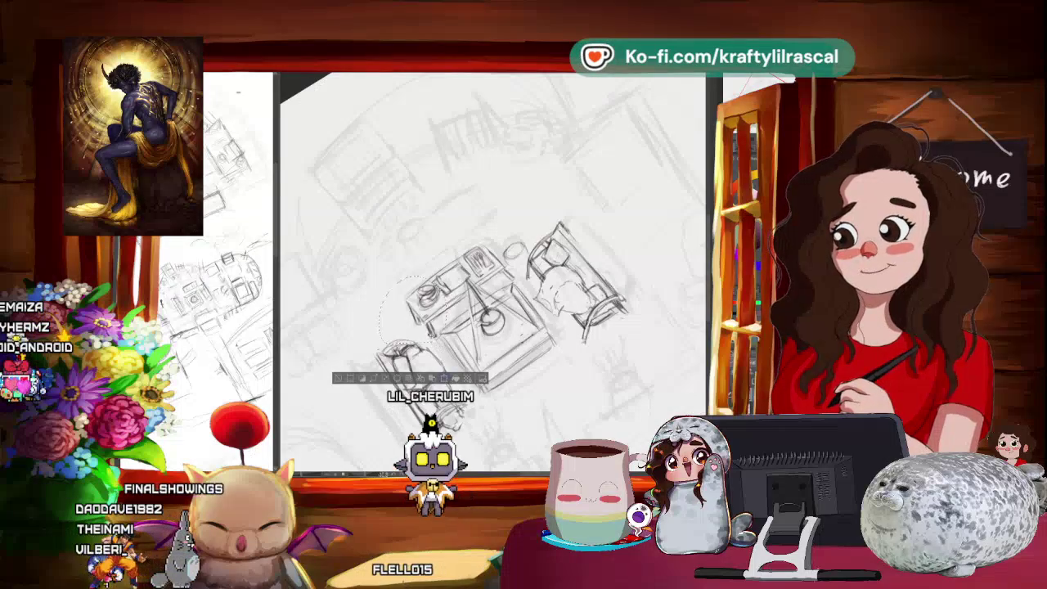
Lasso the left table corner and move it slightly left and down.
drag(419, 270, 391, 344)
drag(421, 310, 411, 316)
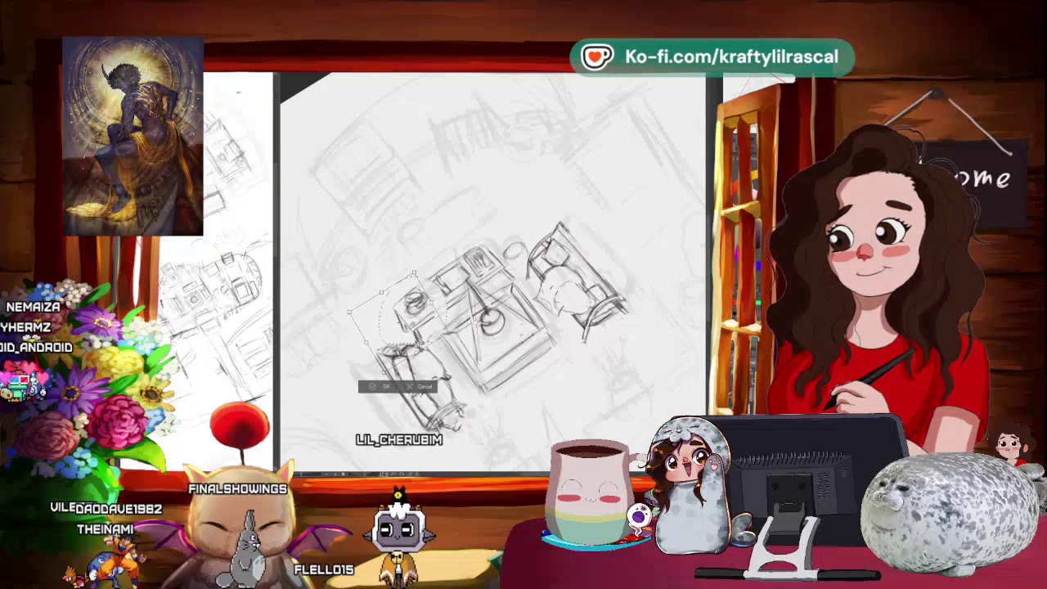
click(384, 386)
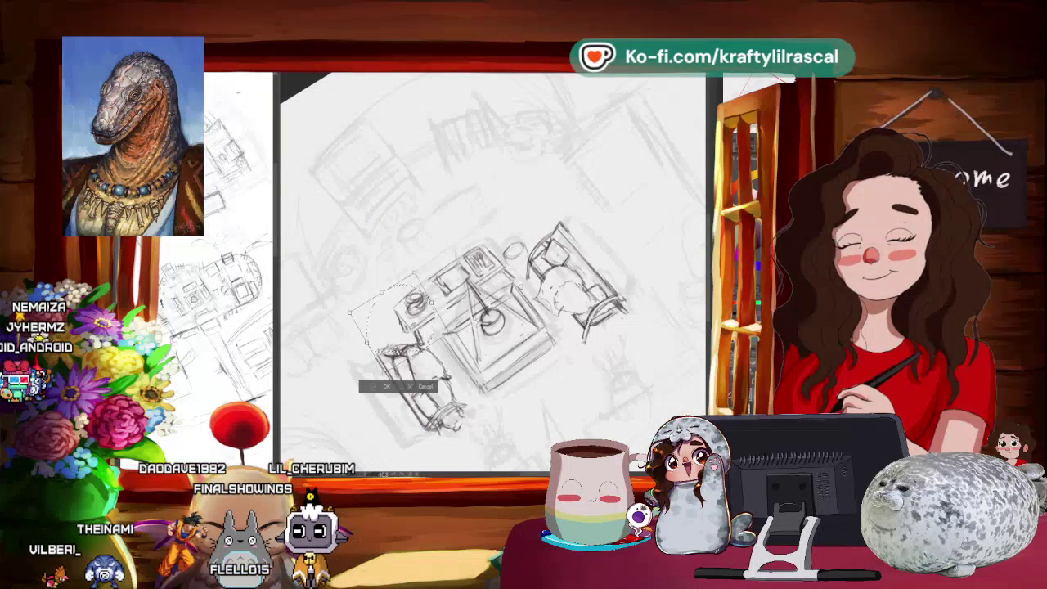
Fit the whole page with Ctrl+0, then zoom back in with the view upright.
key(ctrl+0)
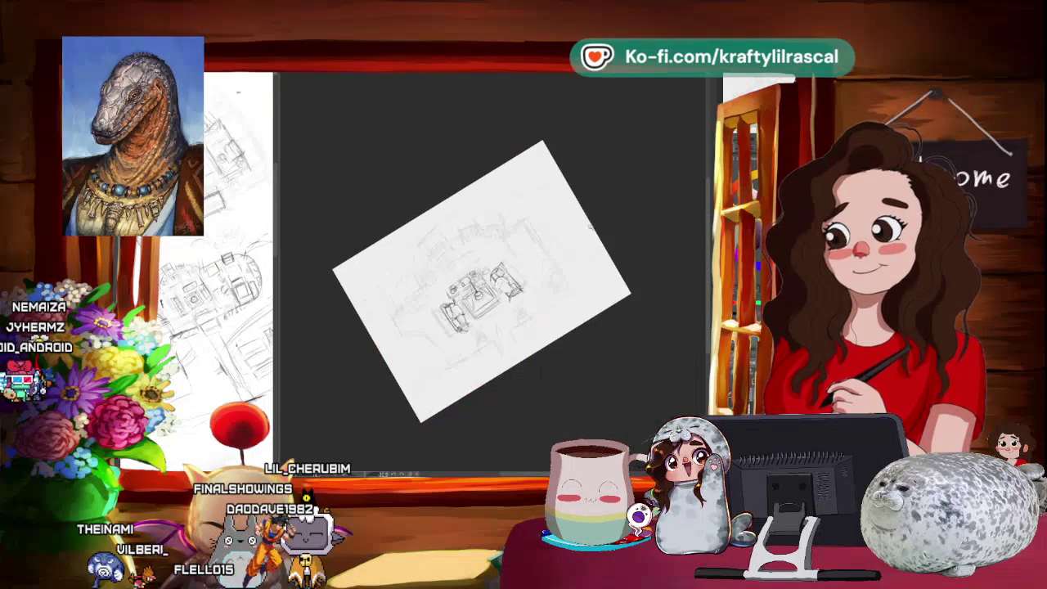
scroll(483, 278, up, 5)
drag(483, 278, 328, 216)
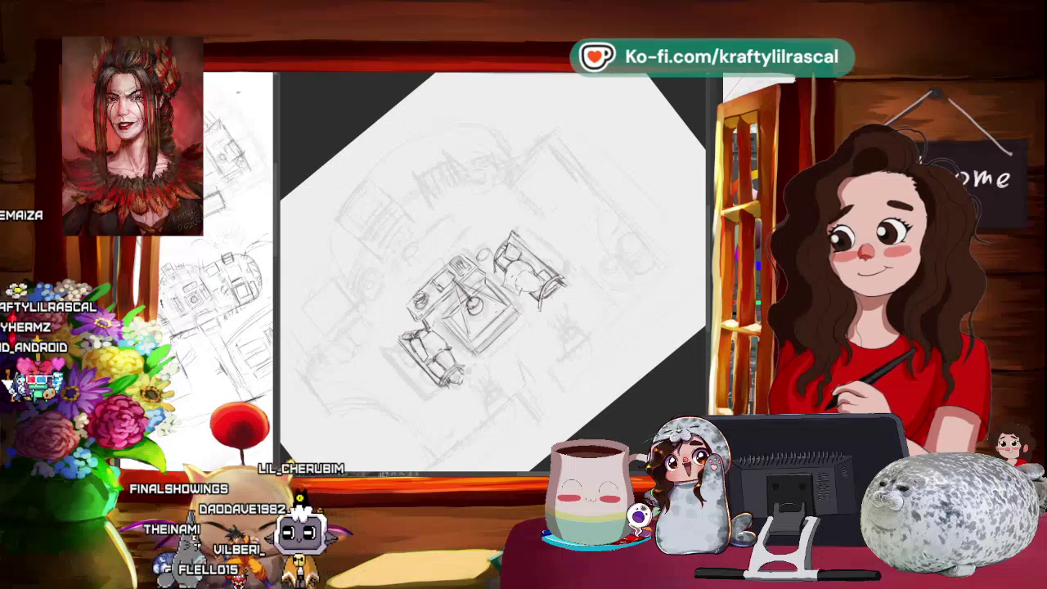
drag(532, 204, 458, 164)
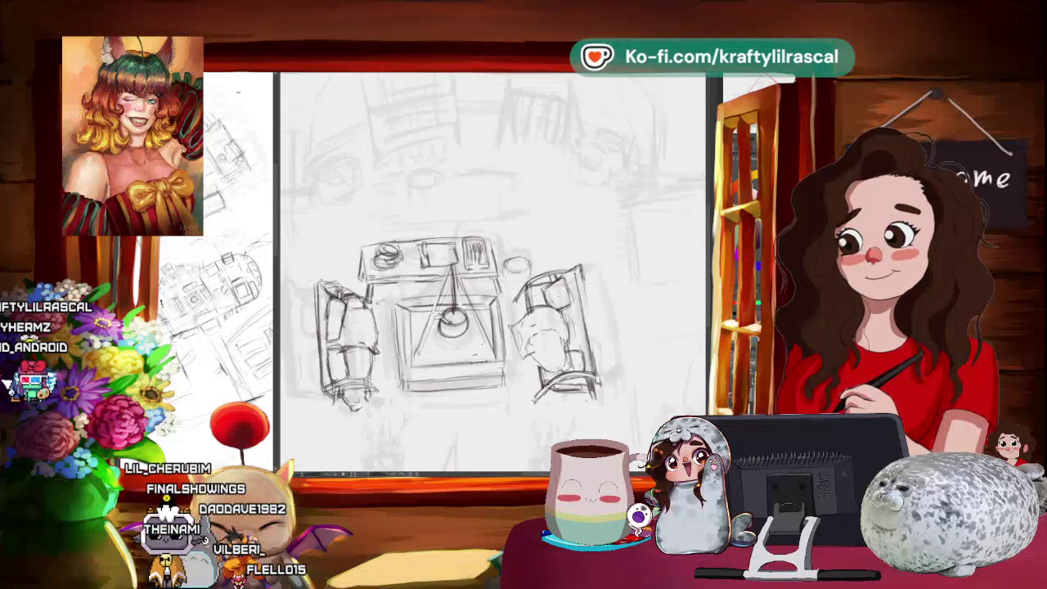
Rotate the view counterclockwise around the furniture sketch, then return it to upright.
drag(573, 270, 569, 245)
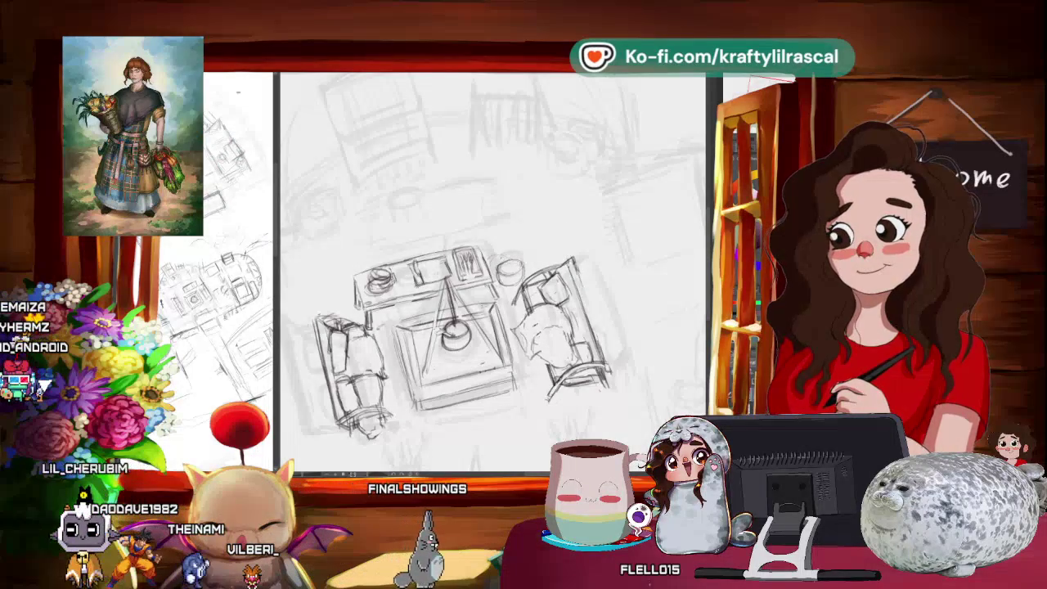
drag(491, 328, 523, 294)
drag(491, 327, 532, 287)
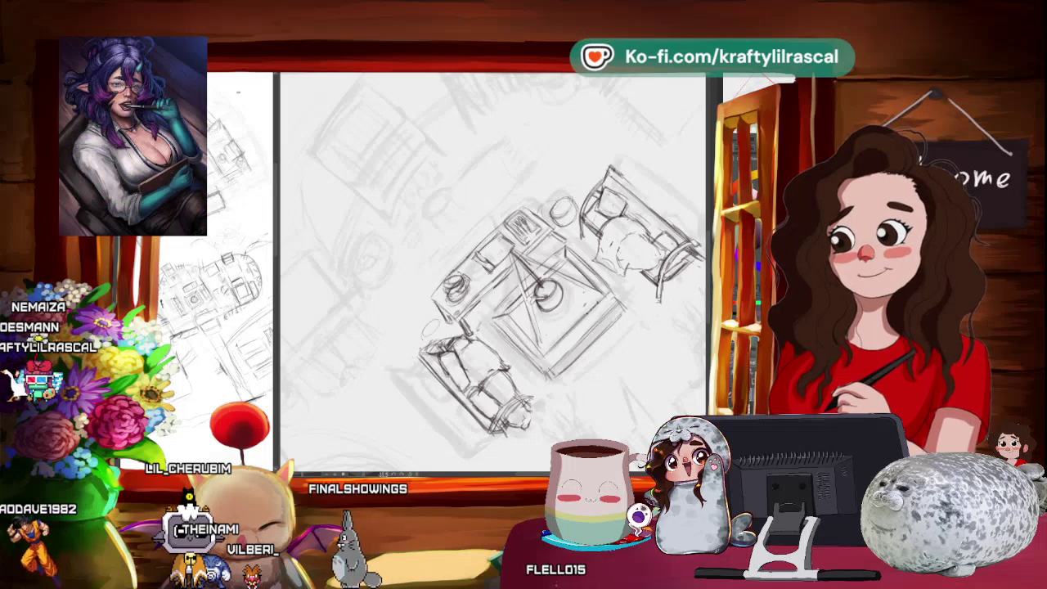
mouse_move(485, 326)
mouse_down()
mouse_move(597, 324)
mouse_move(583, 330)
mouse_up()
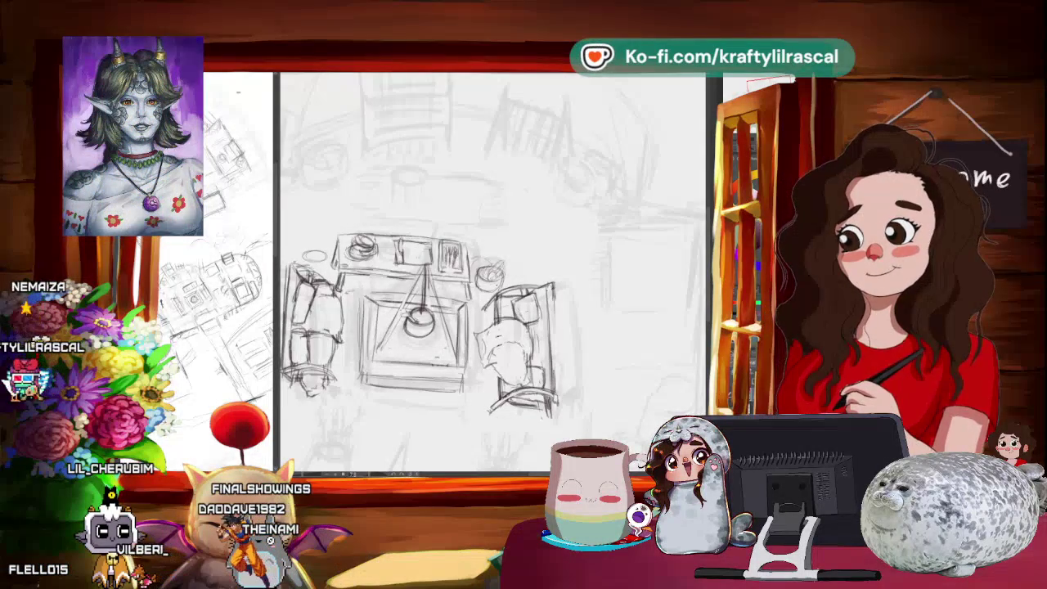
scroll(552, 278, down, 5)
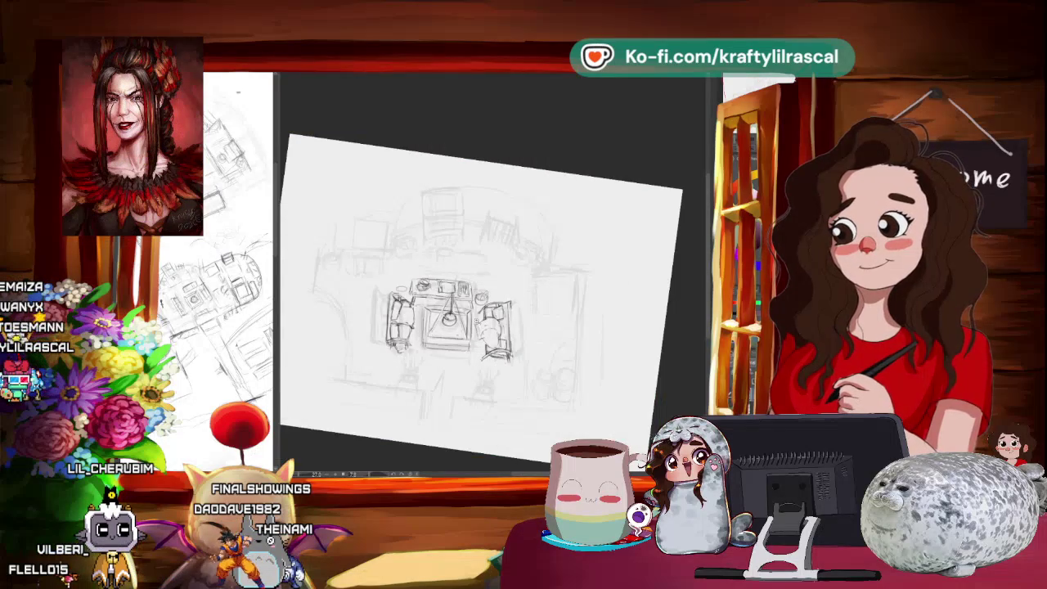
scroll(559, 253, up, 5)
scroll(558, 253, up, 2)
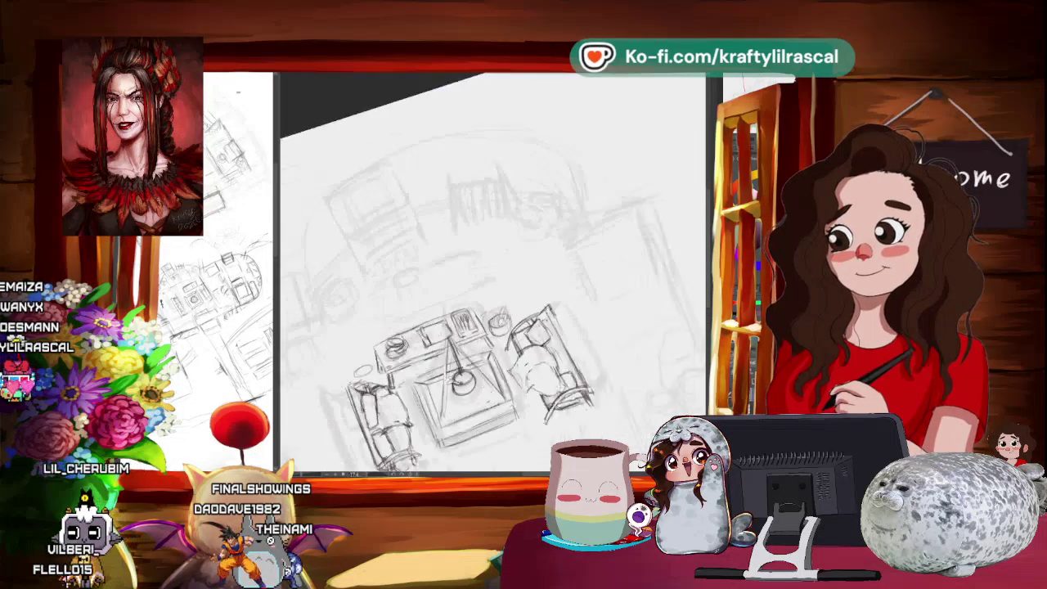
drag(471, 380, 491, 384)
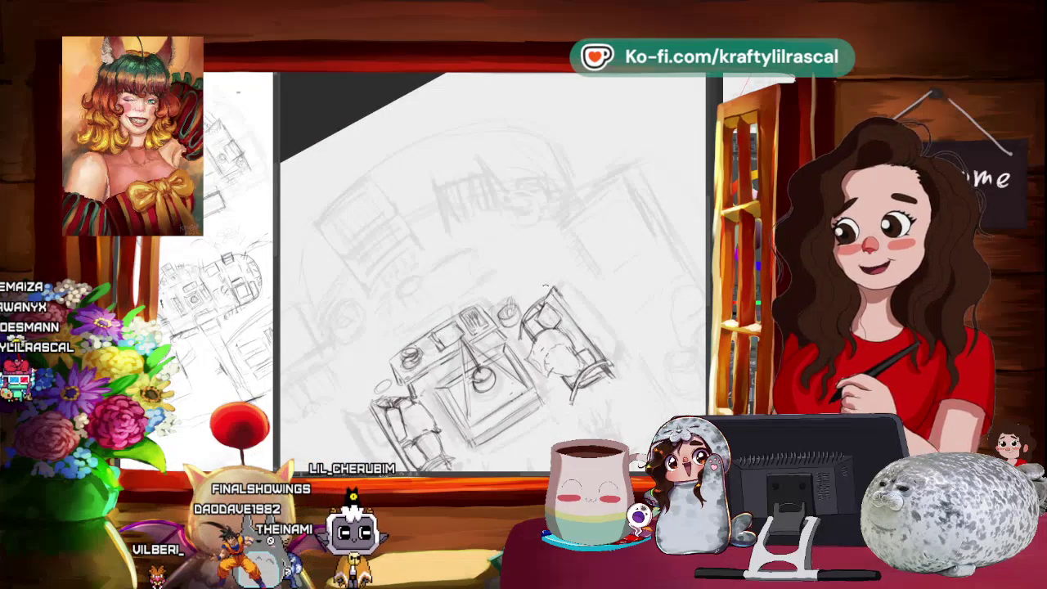
key(Escape)
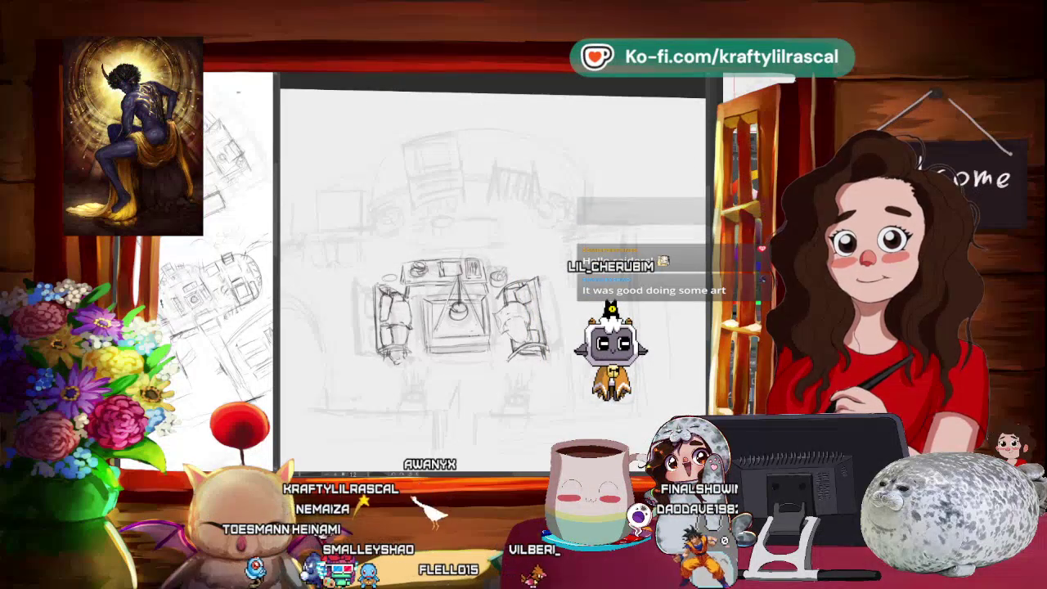
Bring up the character artwork window, move it aside, and hide it again.
key(alt+Tab)
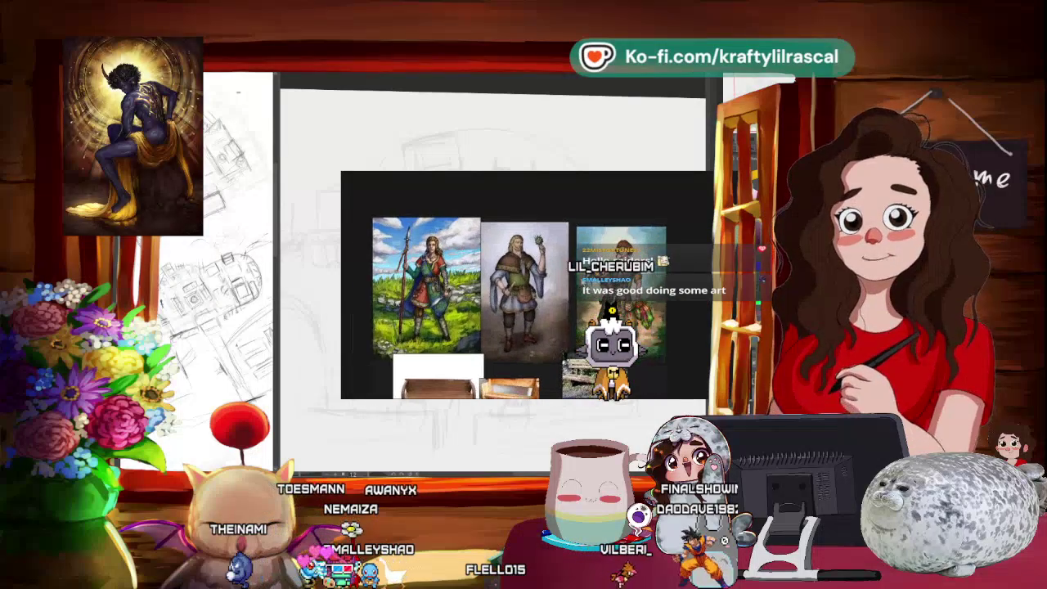
mouse_move(542, 292)
mouse_down()
mouse_move(417, 268)
mouse_move(557, 123)
mouse_up()
key(alt+Tab)
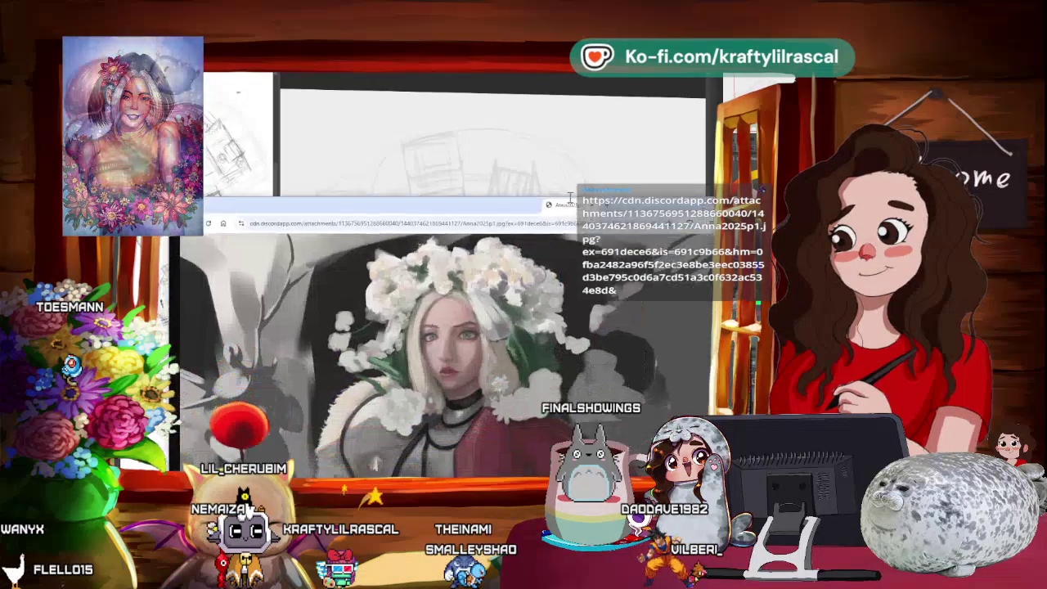
Reposition the flower-crown painting window, hide it briefly, then bring it back.
drag(507, 99, 507, 104)
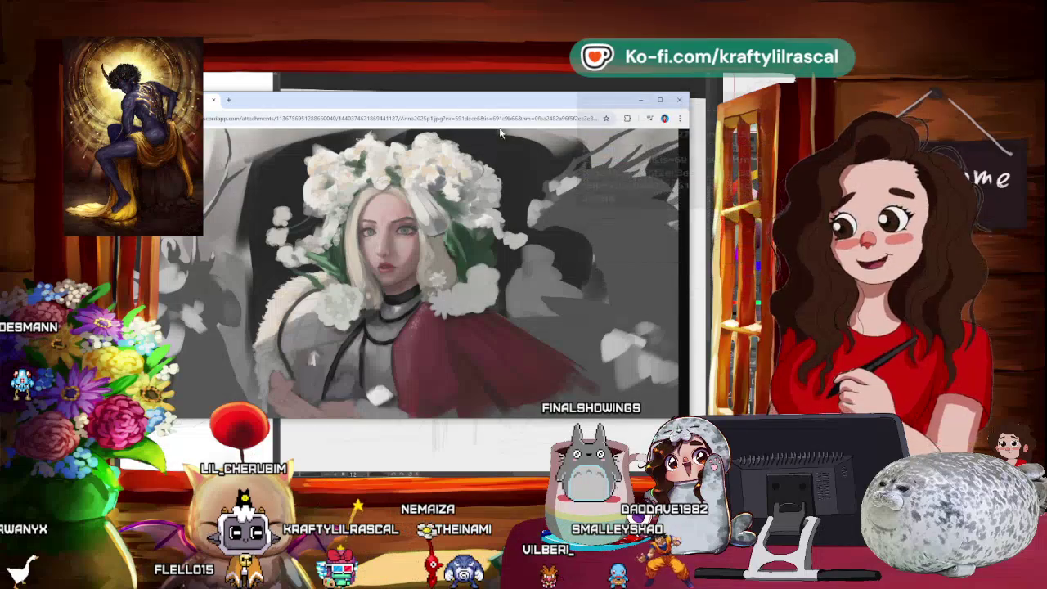
drag(513, 104, 523, 108)
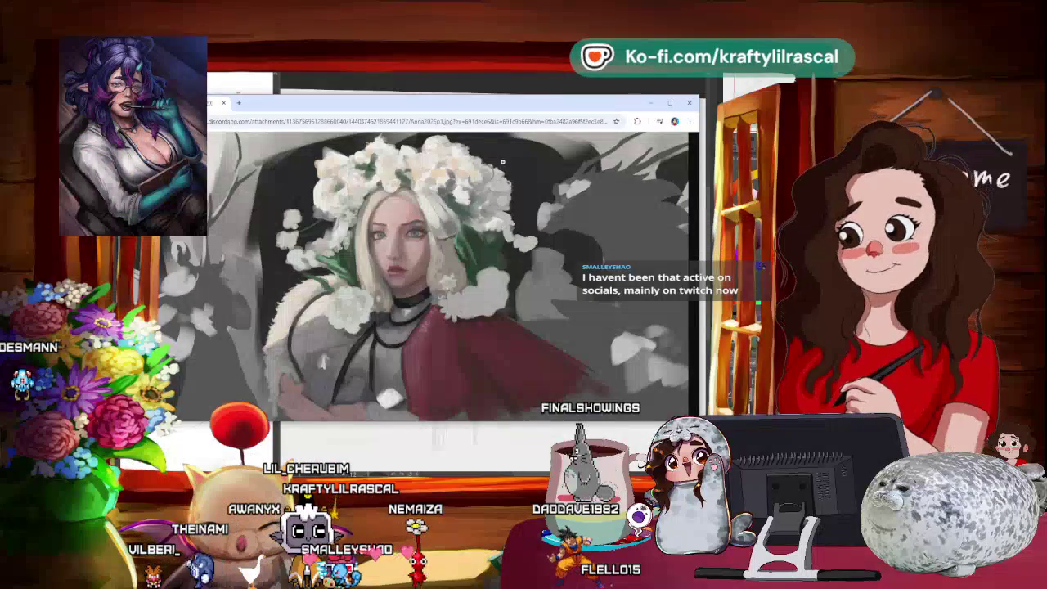
key(alt+Tab)
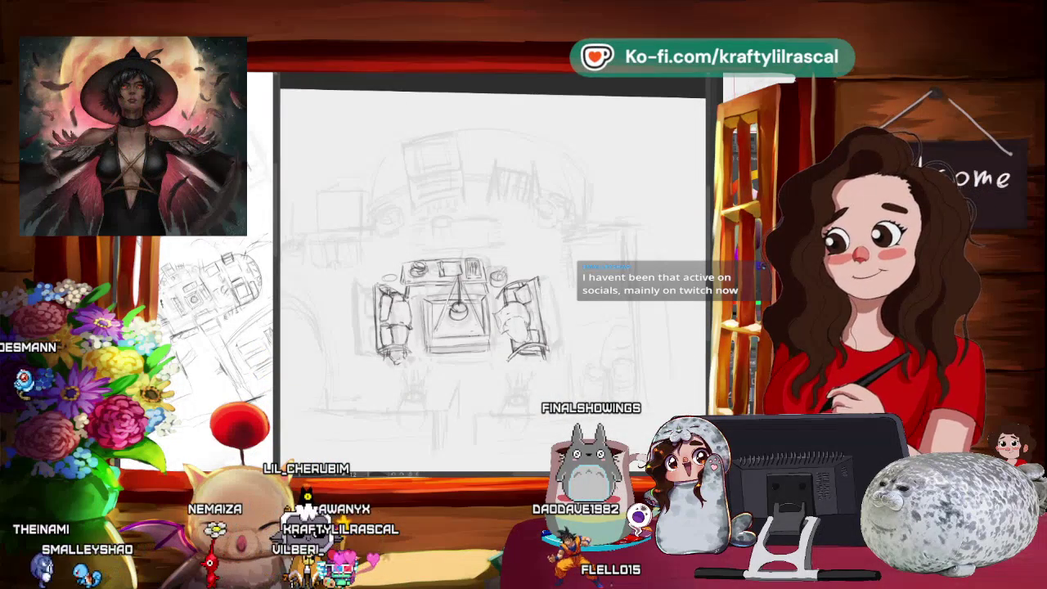
key(alt+Tab)
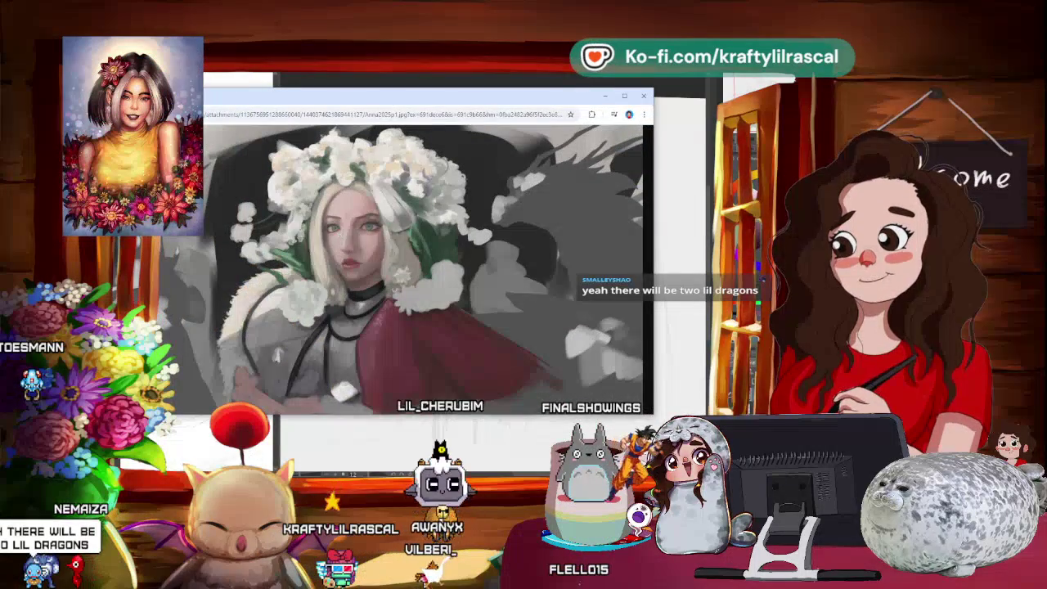
Move the reference painting window aside and switch back to the room sketch.
drag(390, 99, 412, 107)
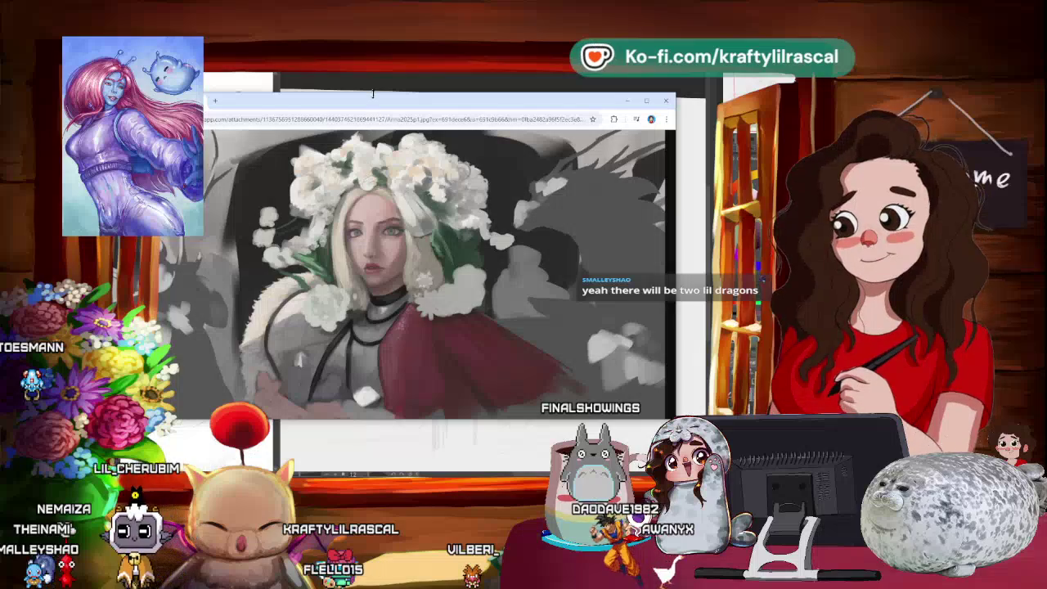
key(alt+Tab)
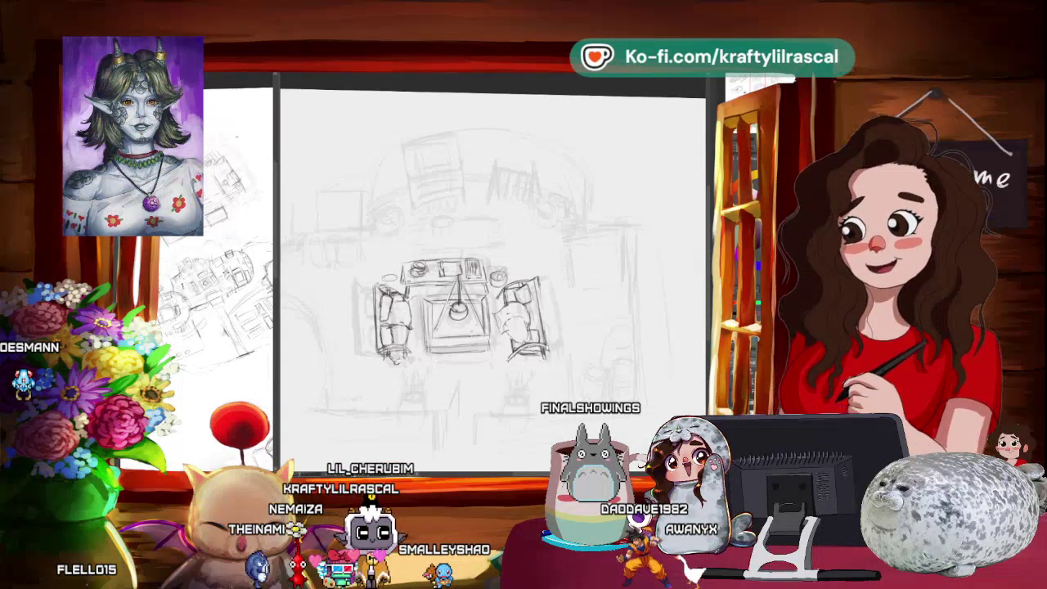
key(alt+Tab)
scroll(604, 353, up, 3)
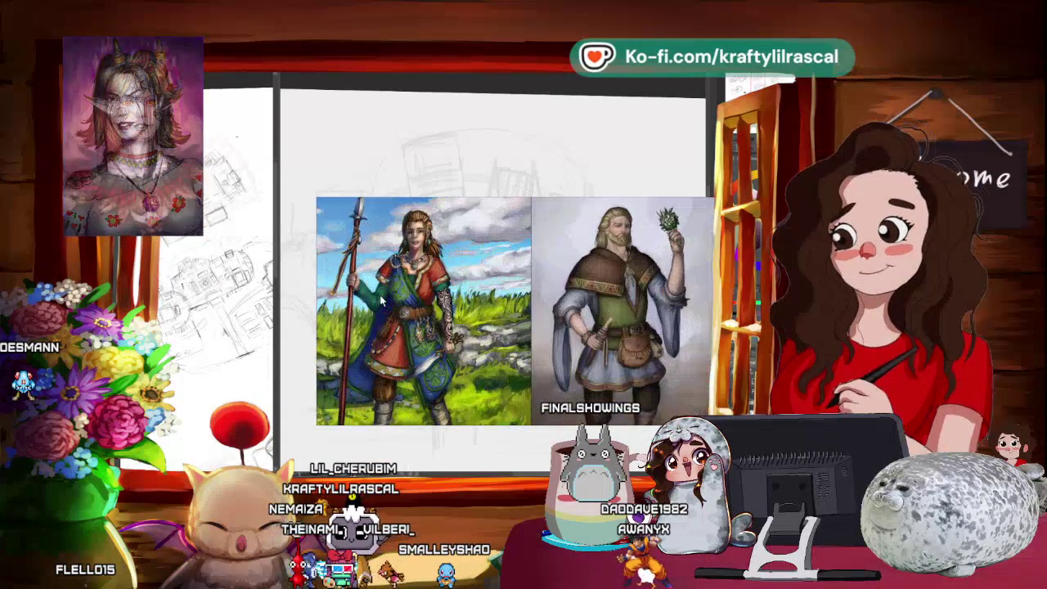
drag(604, 356, 427, 258)
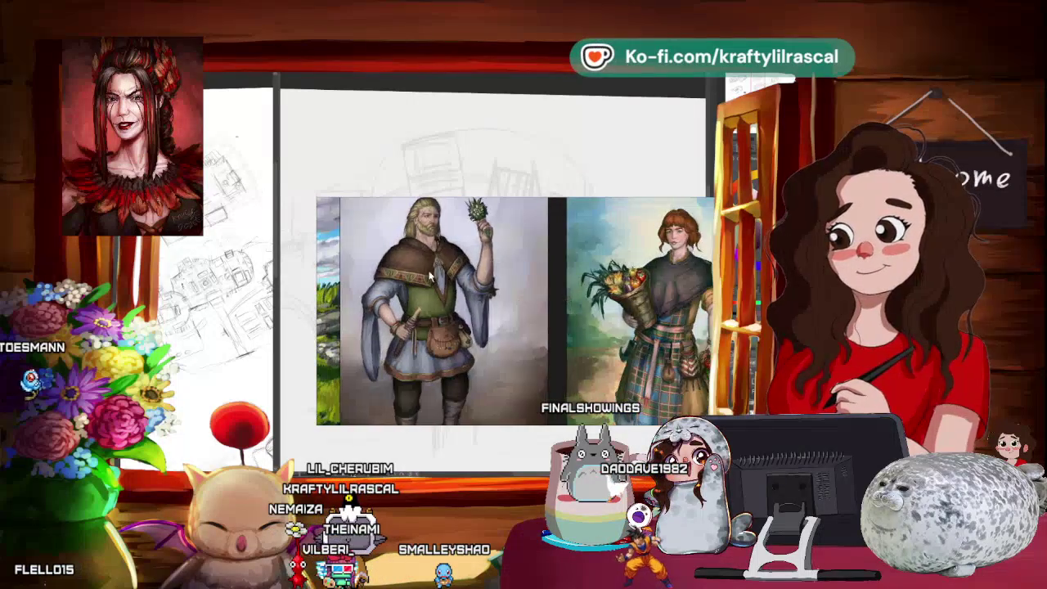
key(alt+Tab)
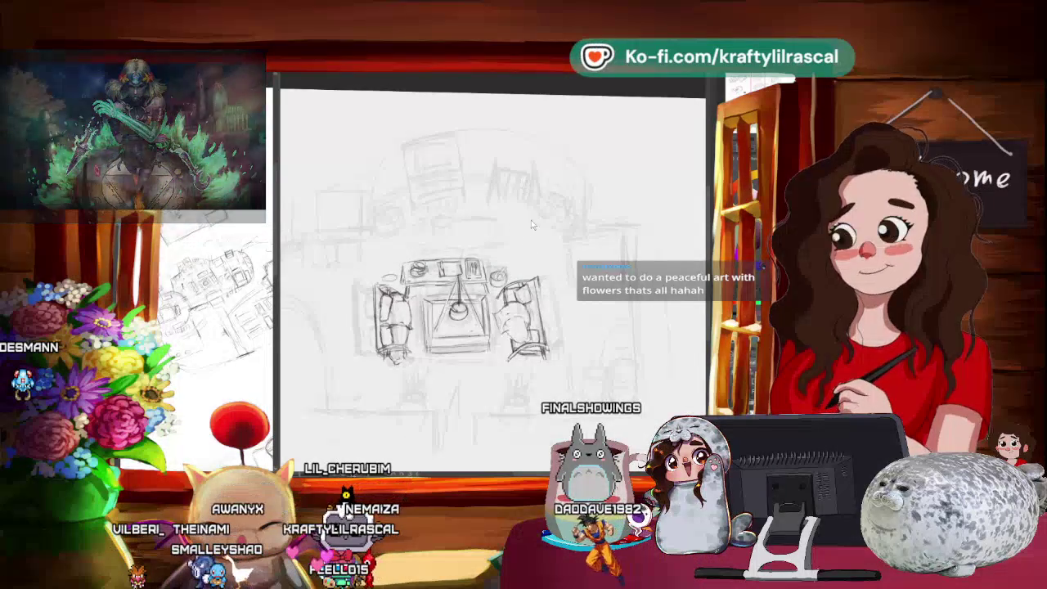
Shift, zoom and tilt the canvas to a comfortable drawing angle over the table.
drag(531, 220, 514, 210)
mouse_move(523, 245)
mouse_down()
mouse_move(491, 270)
mouse_move(433, 232)
mouse_up()
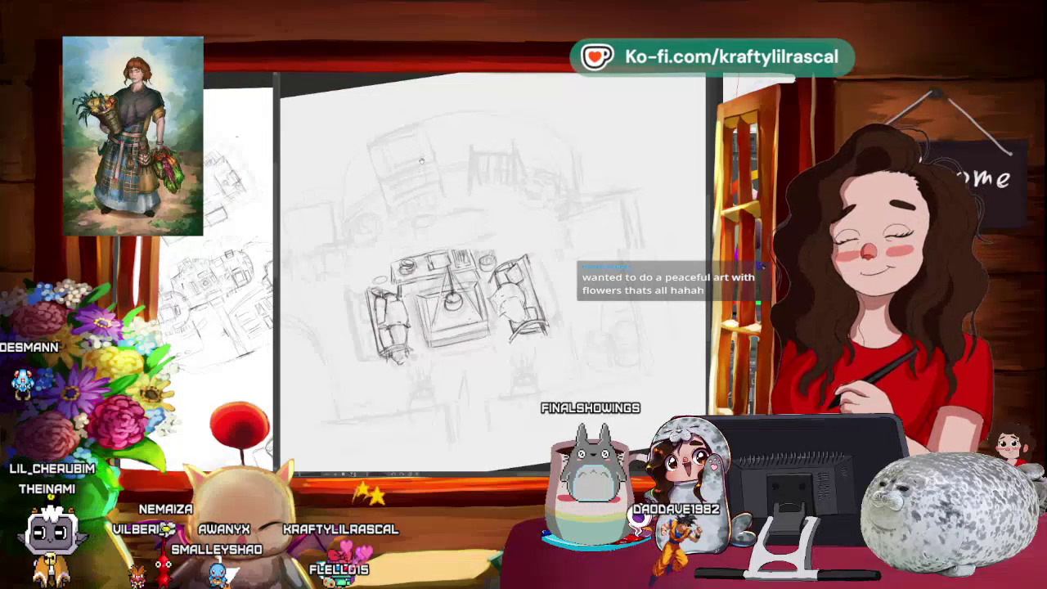
scroll(426, 155, up, 3)
drag(512, 141, 511, 214)
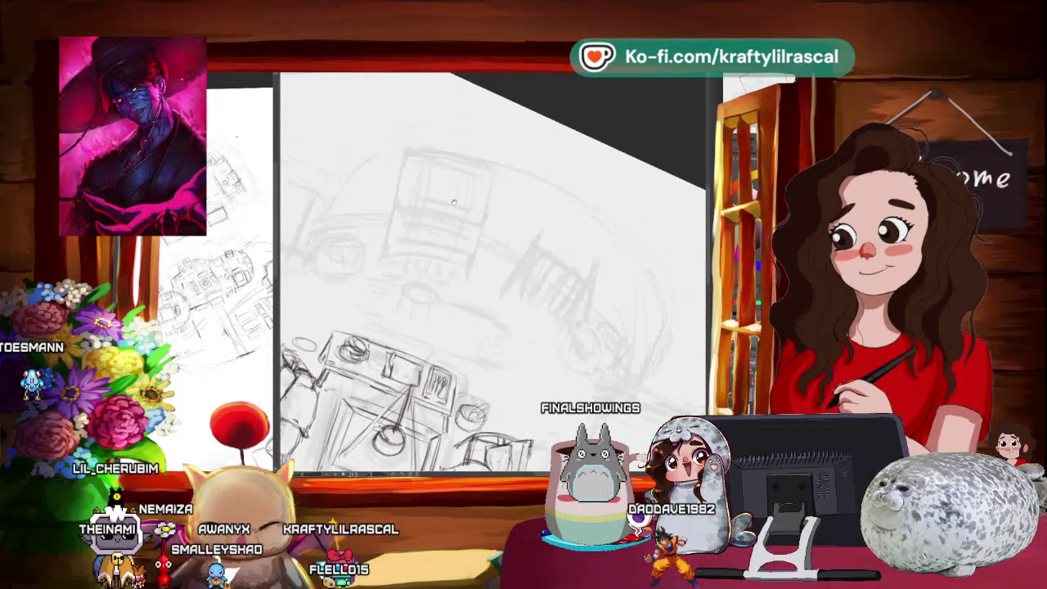
drag(488, 197, 455, 164)
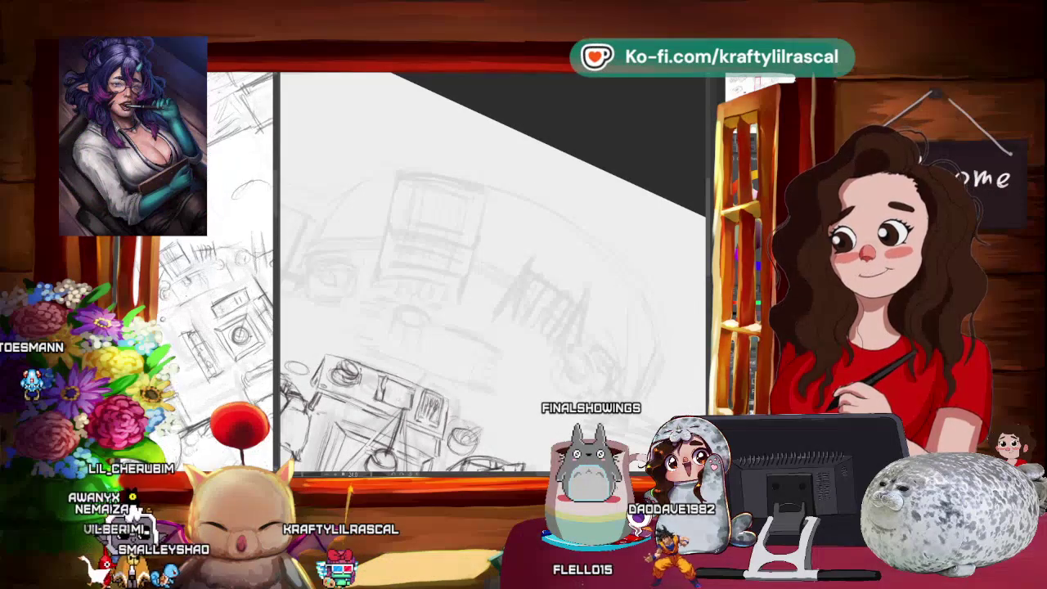
mouse_move(491, 197)
mouse_down()
mouse_move(549, 173)
mouse_move(589, 213)
mouse_up()
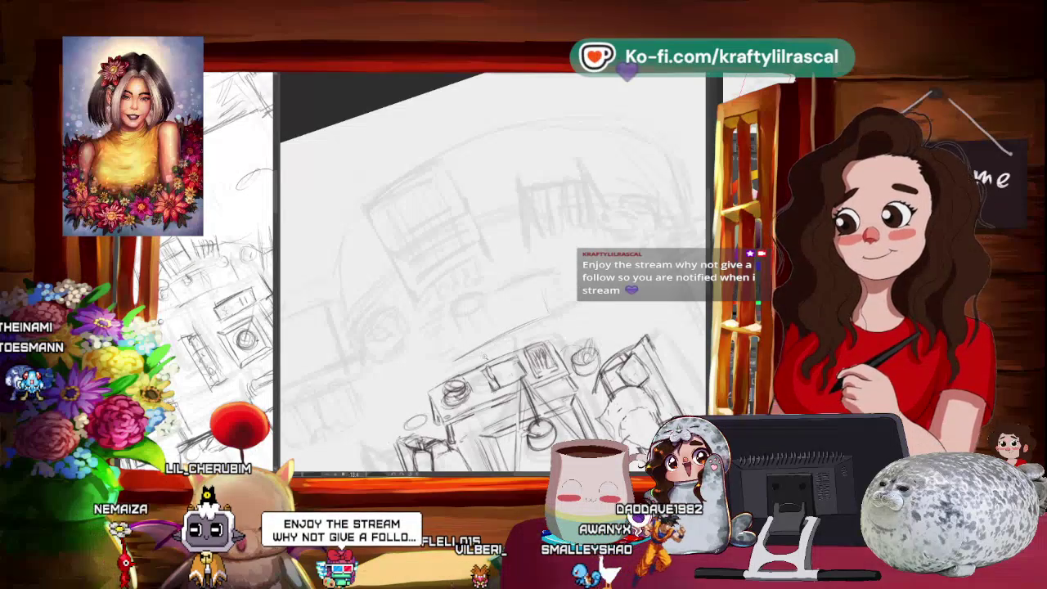
Tilt the canvas back to nearly level and zoom out to show the whole room sketch.
drag(491, 270, 516, 245)
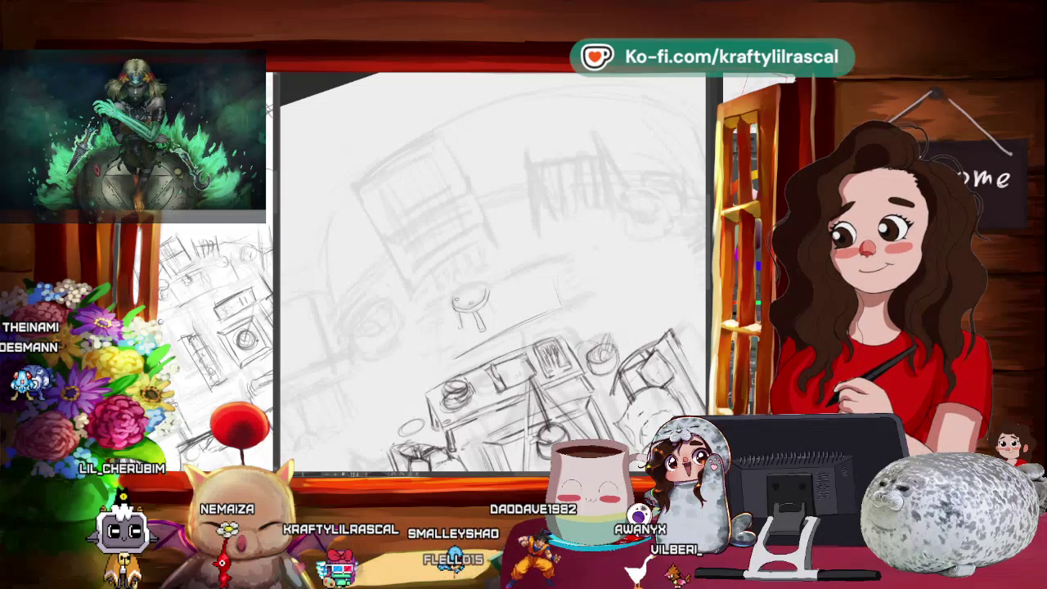
mouse_move(491, 269)
mouse_down()
mouse_move(535, 362)
mouse_move(508, 373)
mouse_up()
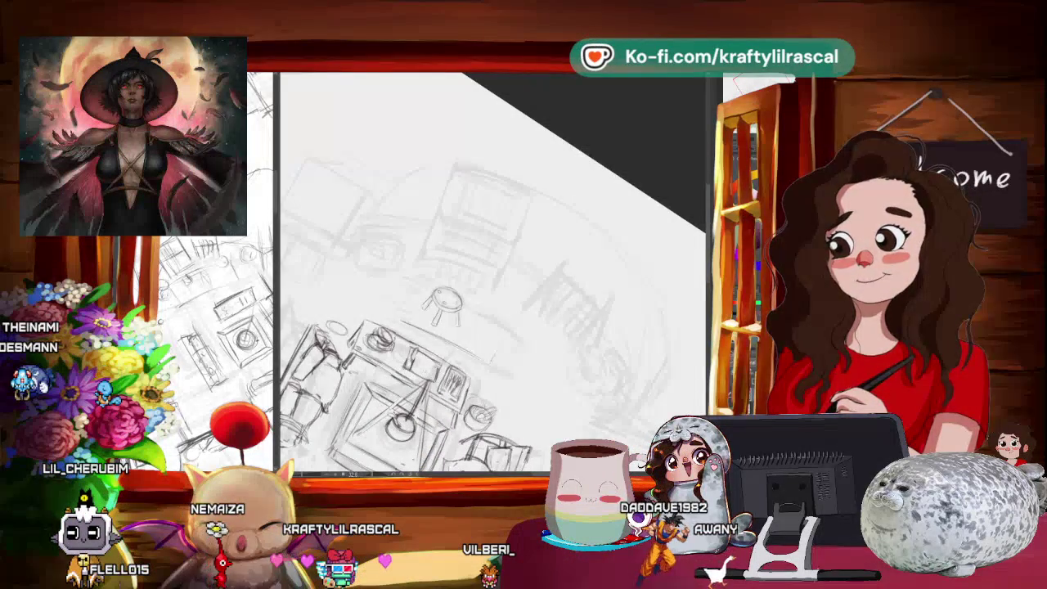
mouse_move(469, 315)
mouse_down()
mouse_move(578, 304)
mouse_move(517, 260)
mouse_up()
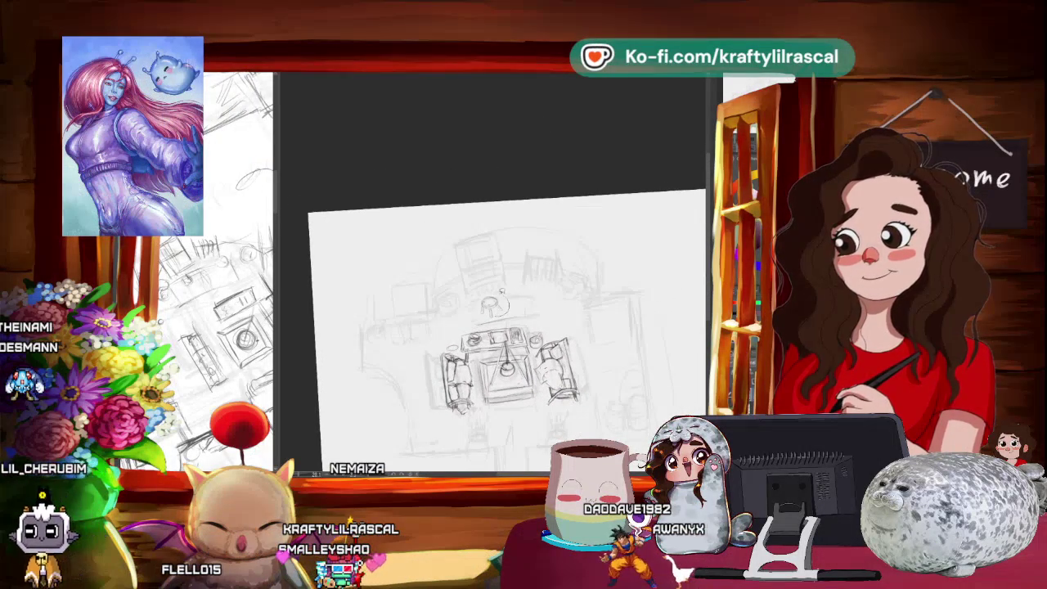
Lasso-select the small stool above the table and move it into a new position.
drag(474, 290, 512, 327)
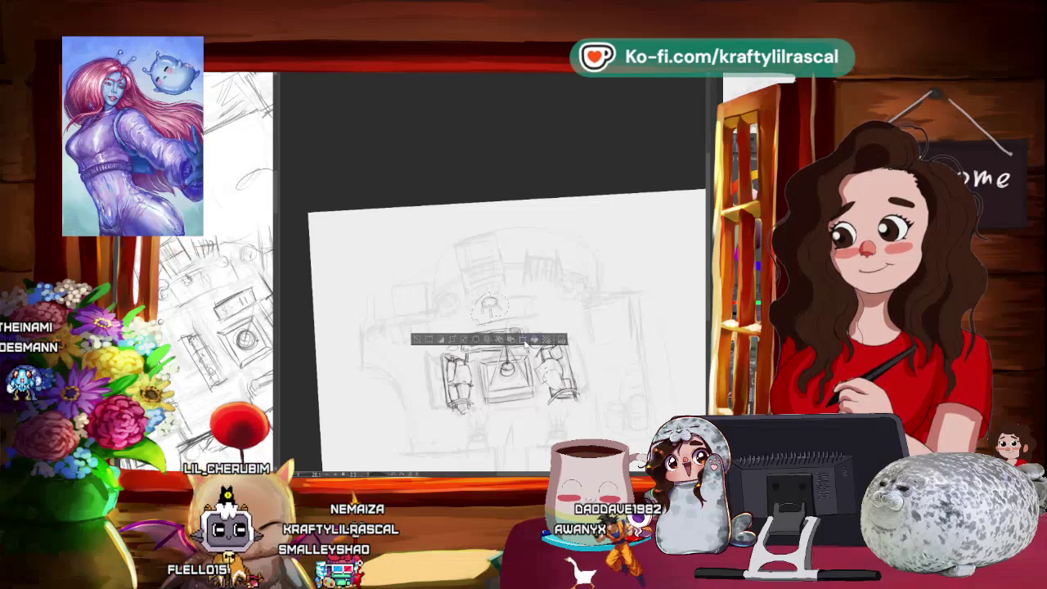
key(ctrl+t)
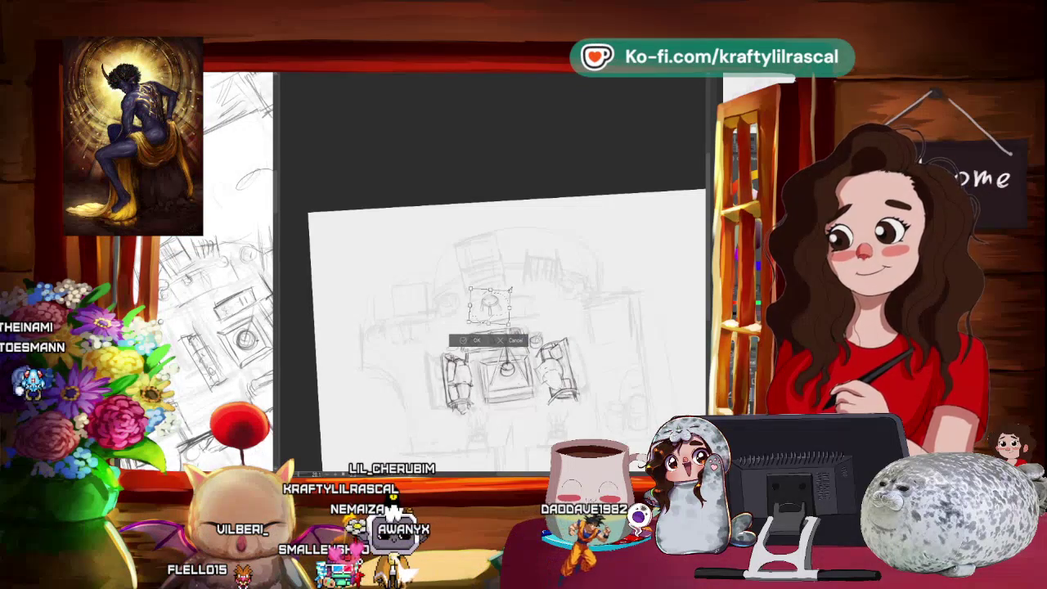
click(415, 342)
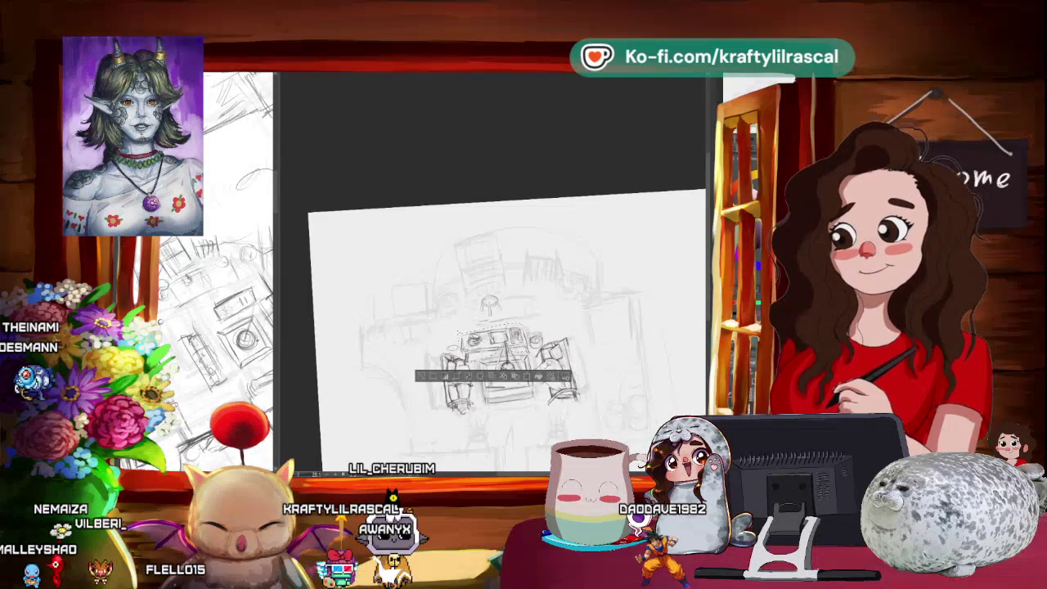
Transform the tabletop items into a better position over the table, then deselect.
key(ctrl+t)
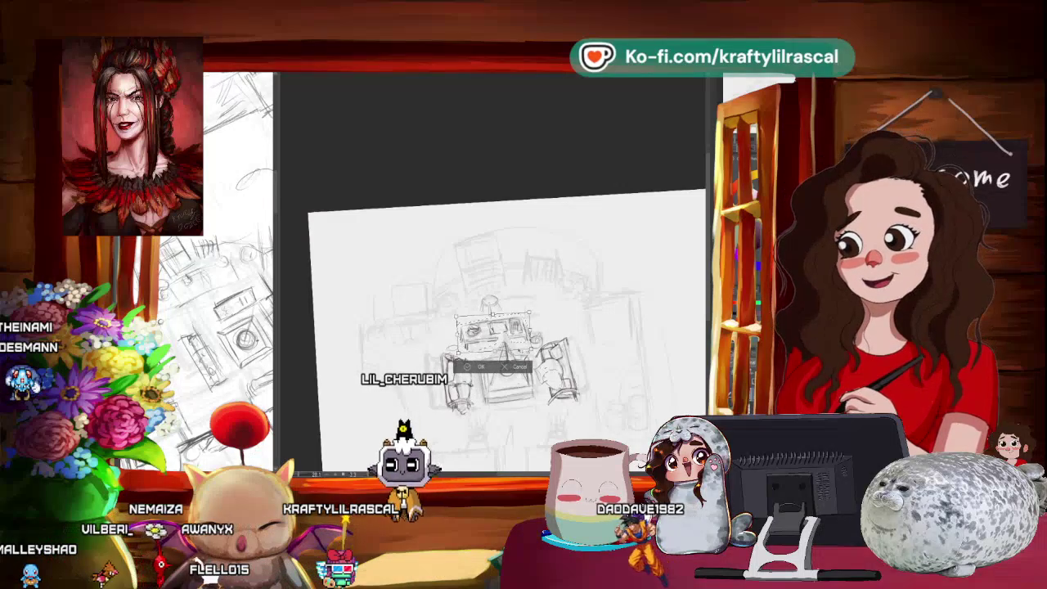
key(Return)
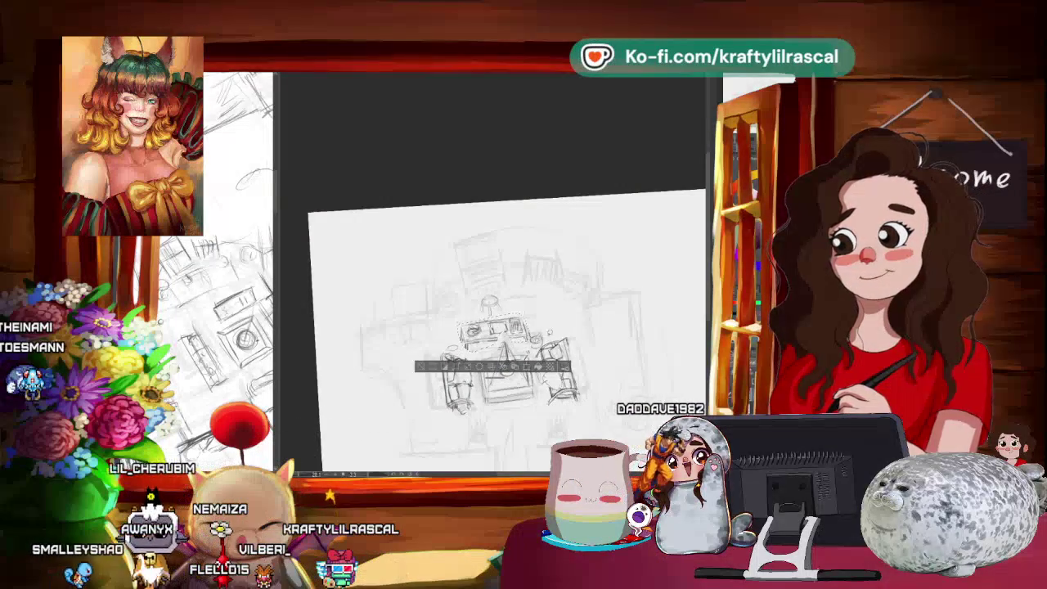
key(ctrl+d)
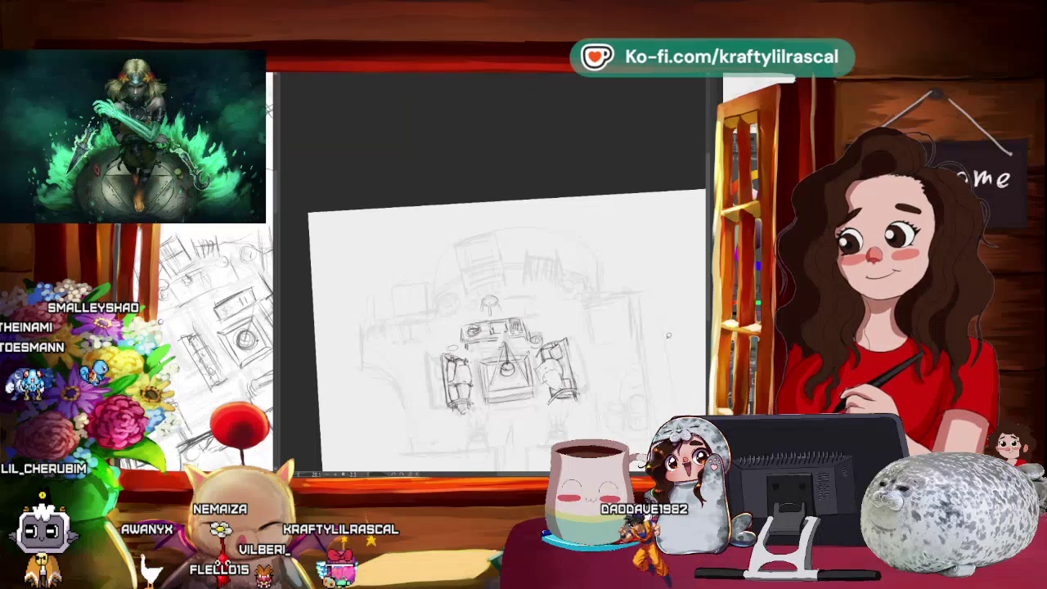
scroll(669, 336, up, 1)
Zoom in on the table, armchairs and stool, and pan the sketch lower in view.
scroll(668, 336, up, 1)
scroll(669, 335, up, 1)
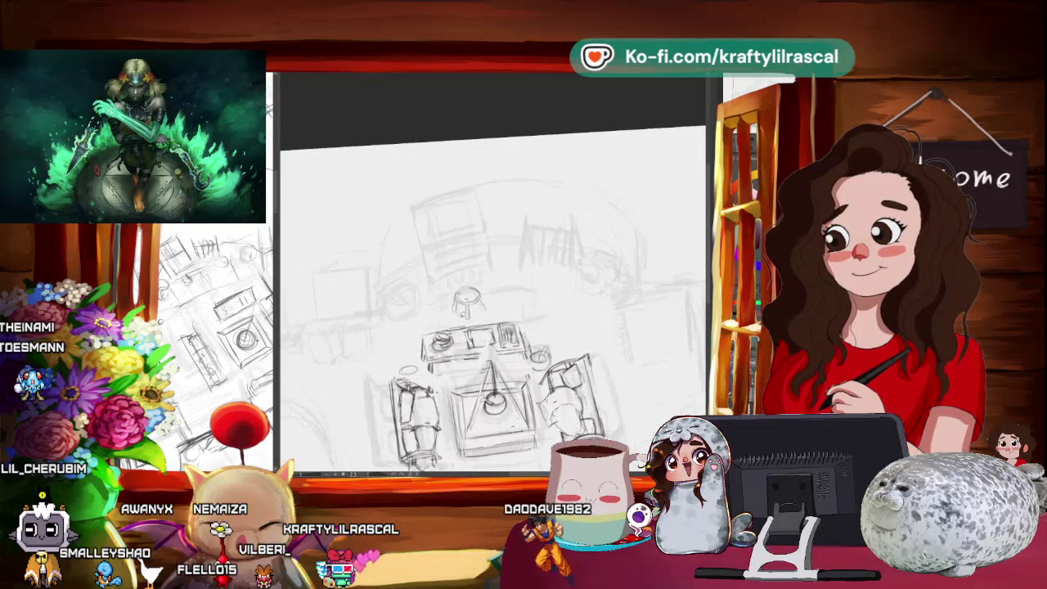
scroll(669, 336, up, 1)
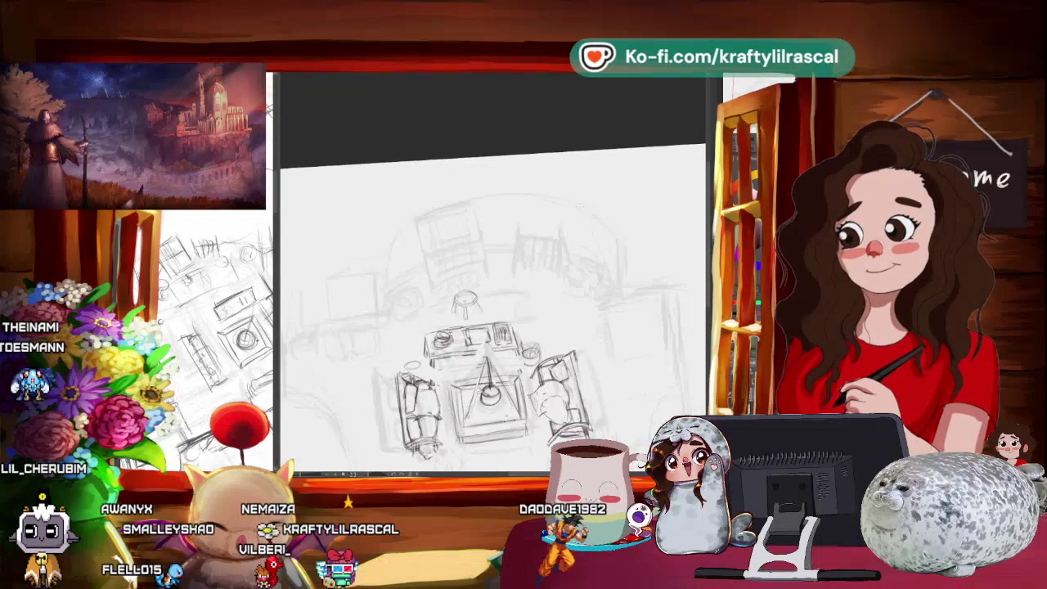
scroll(491, 311, down, 1)
scroll(491, 311, up, 1)
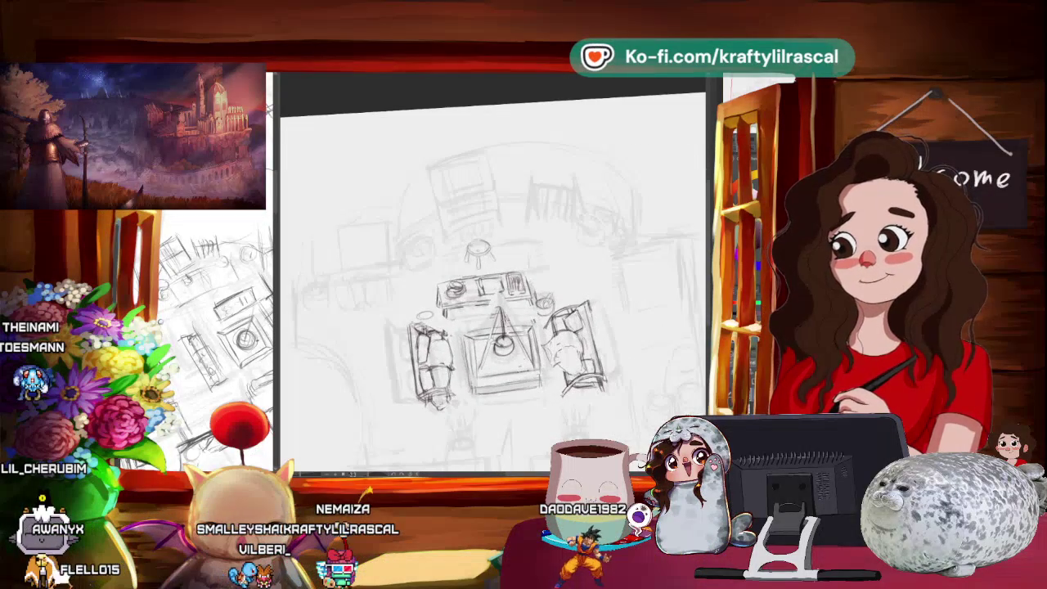
scroll(491, 310, up, 1)
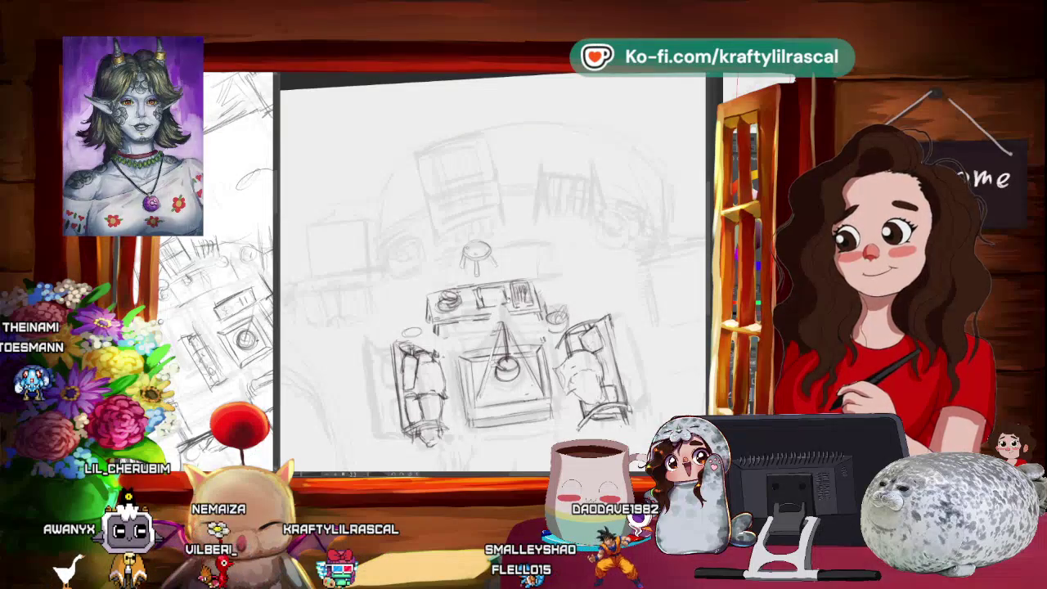
drag(504, 259, 523, 336)
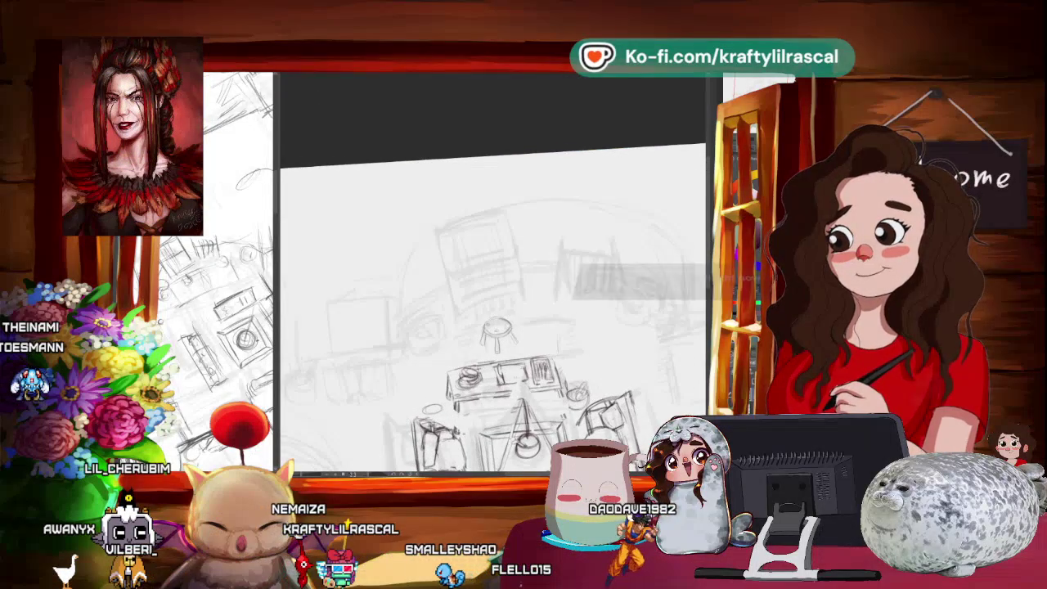
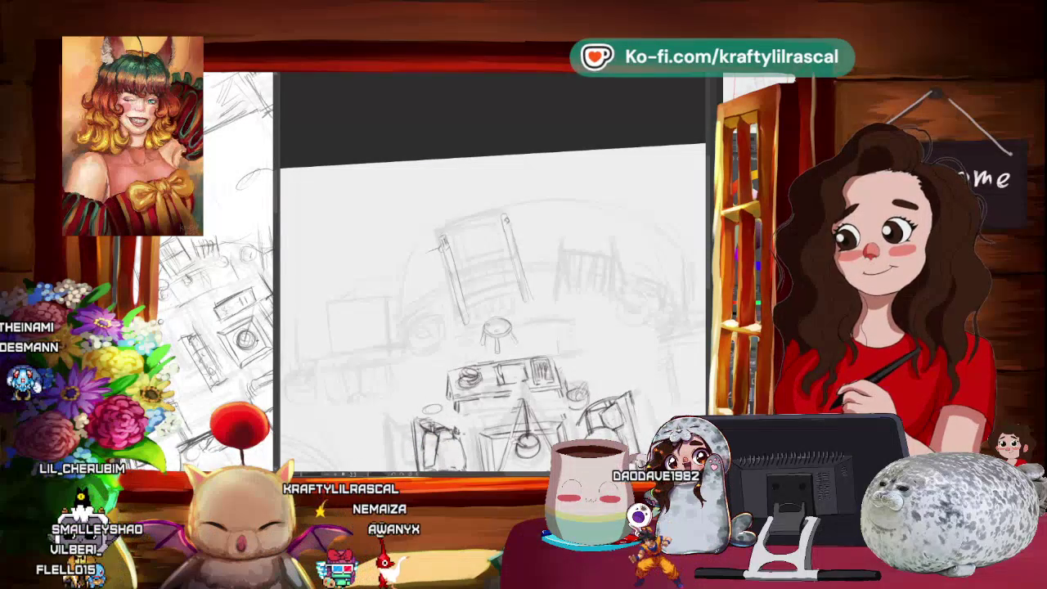
Bring the warp-weighted loom image results up over the cottage sketch and scroll through them.
key(alt+Tab)
scroll(602, 247, down, 3)
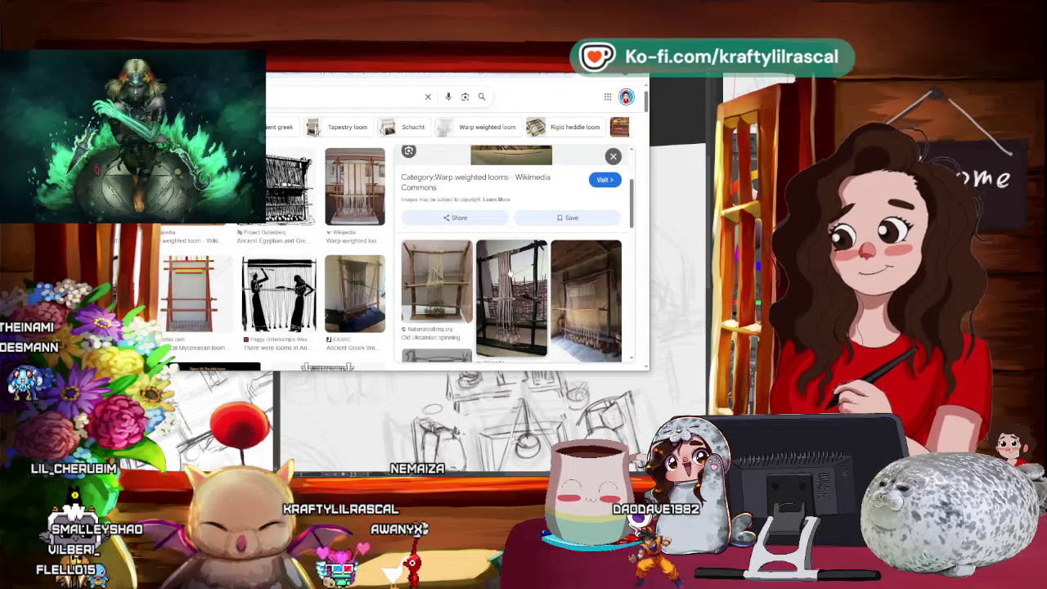
click(575, 288)
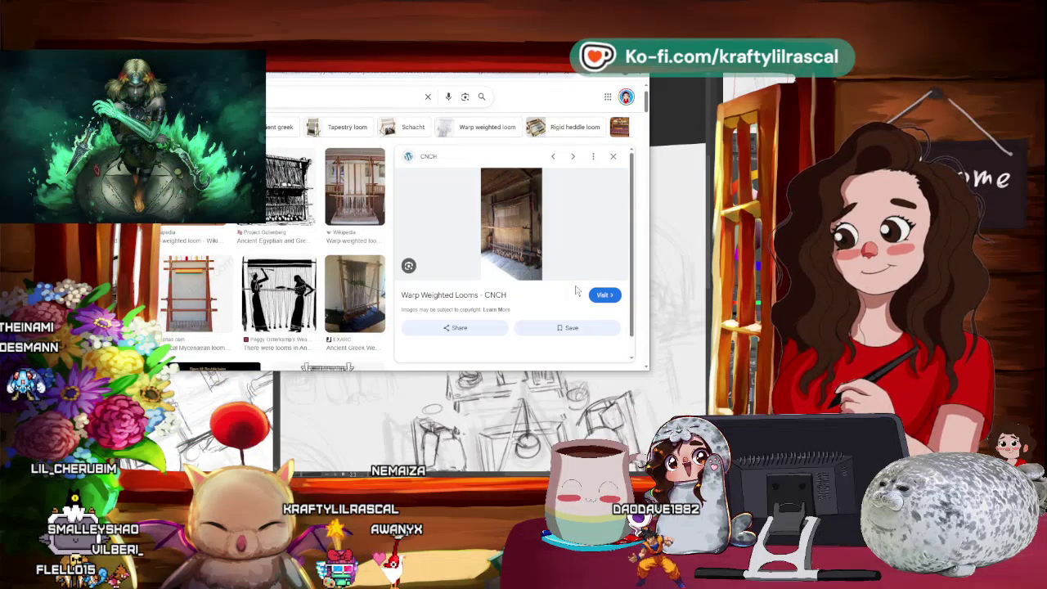
click(504, 242)
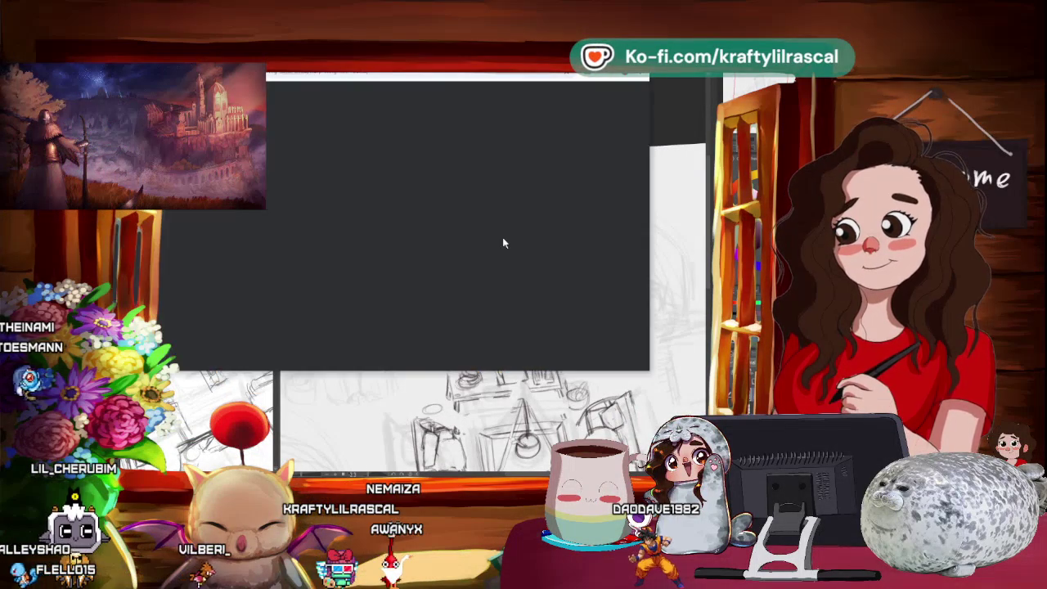
scroll(425, 209, down, 5)
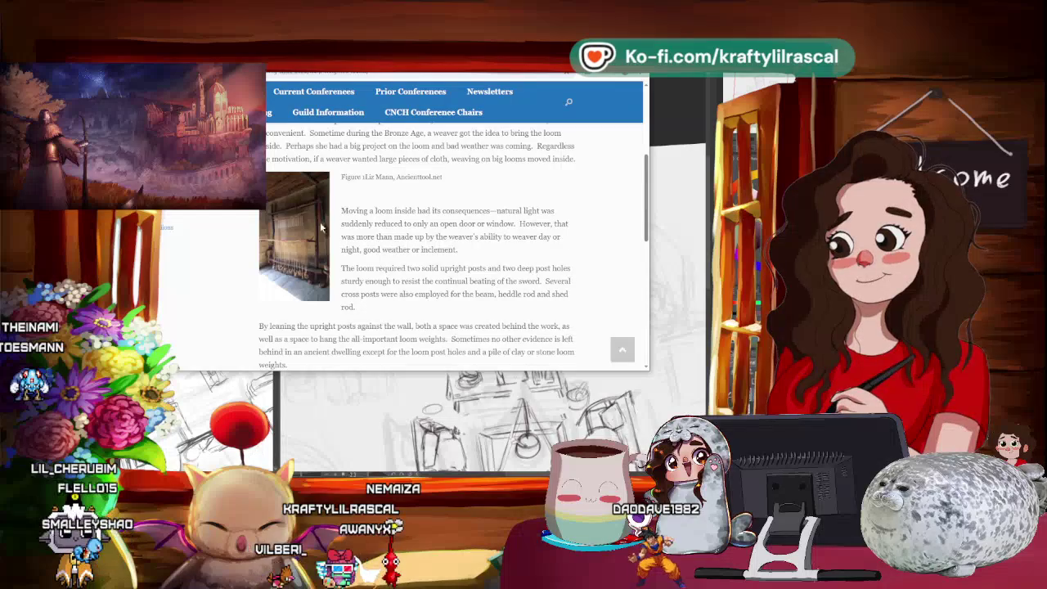
scroll(315, 227, down, 5)
scroll(315, 227, down, 5)
scroll(425, 245, up, 5)
scroll(424, 245, up, 5)
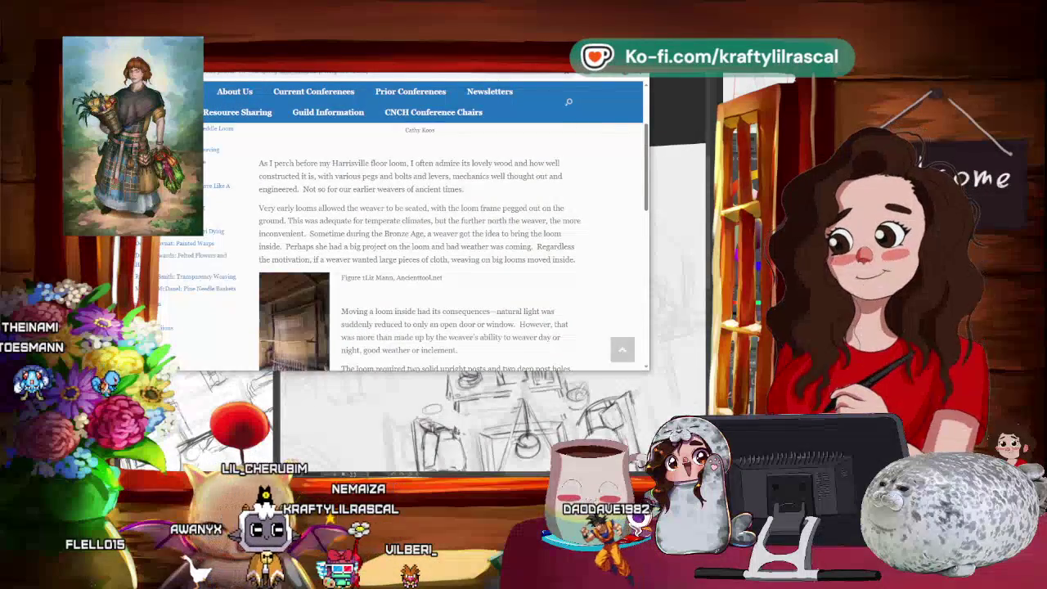
key(alt+Left)
scroll(512, 272, down, 5)
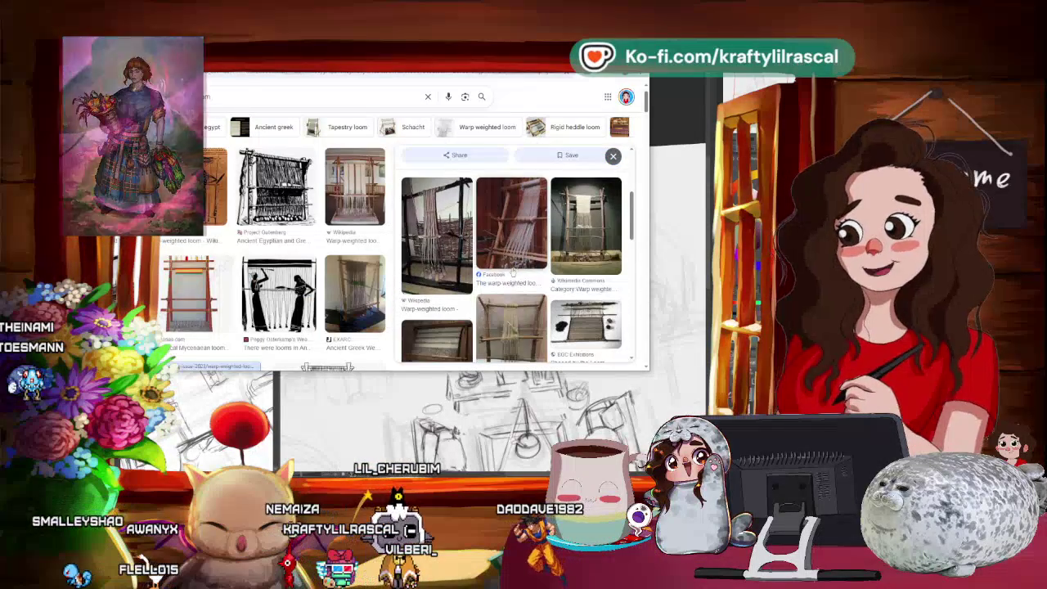
Preview the Facebook loom photo, close the preview, and browse the loom results.
click(512, 272)
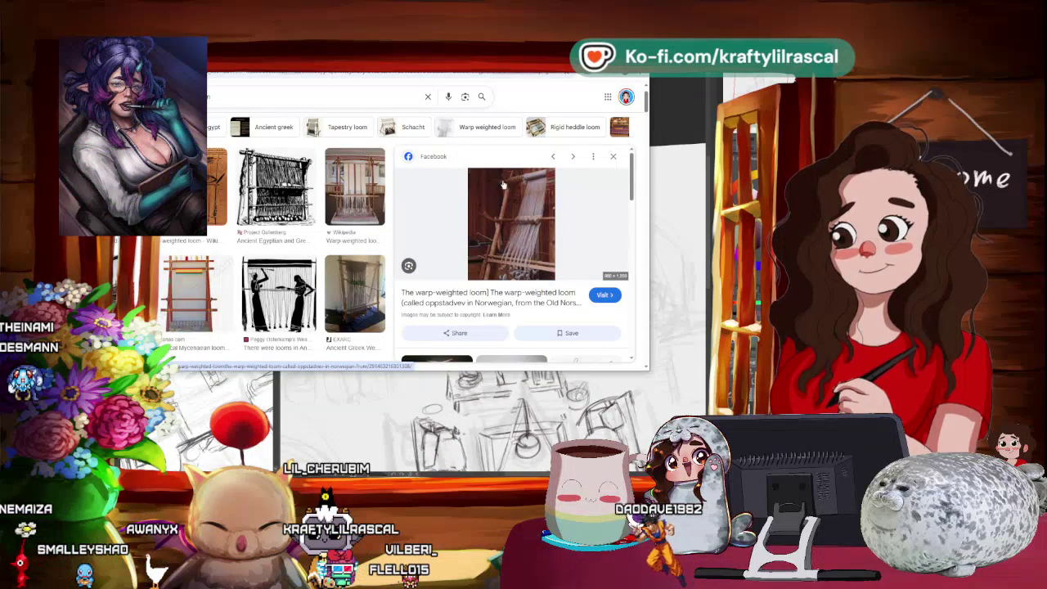
click(613, 157)
scroll(573, 249, down, 3)
scroll(573, 249, down, 1)
scroll(572, 250, down, 2)
scroll(572, 250, down, 1)
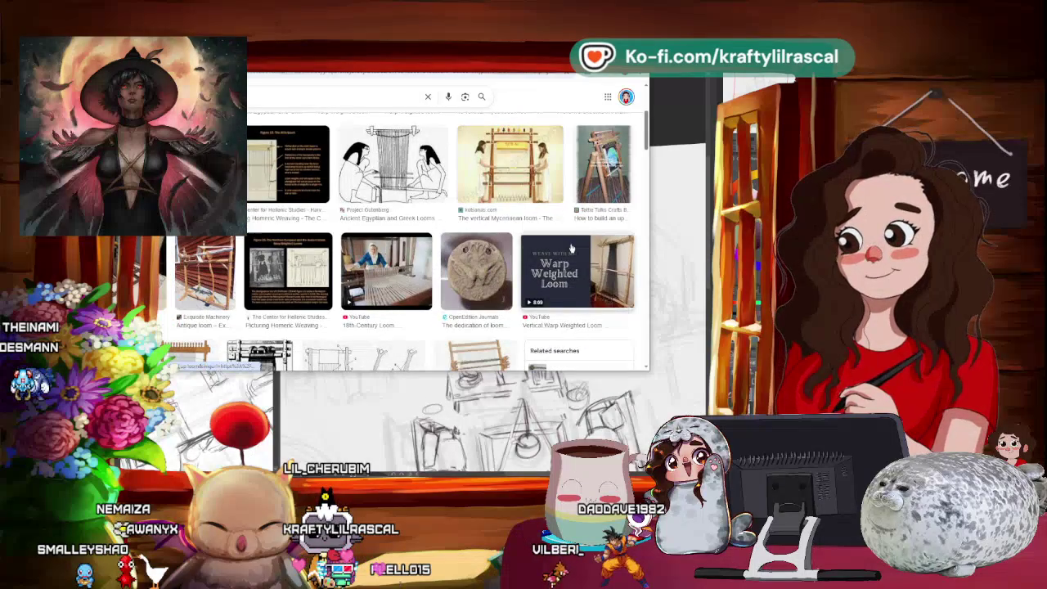
scroll(572, 250, down, 2)
scroll(571, 248, down, 1)
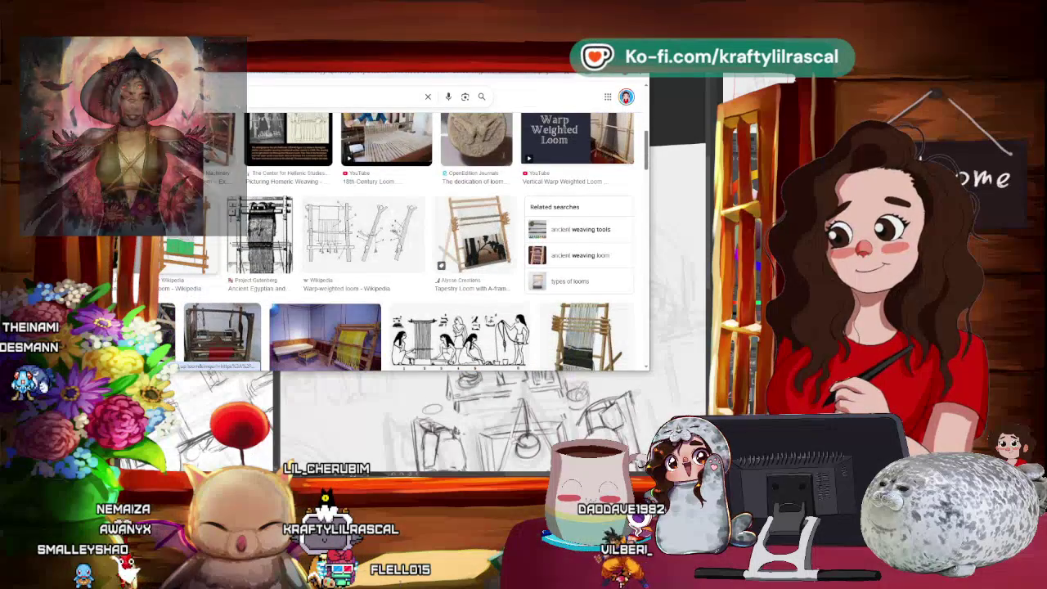
scroll(442, 233, up, 2)
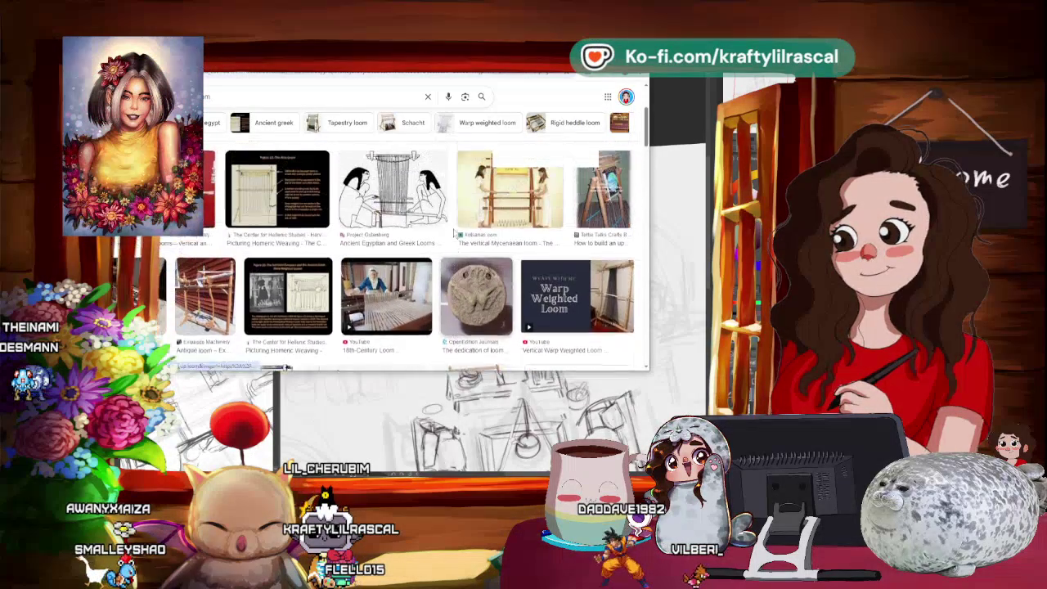
scroll(455, 233, up, 1)
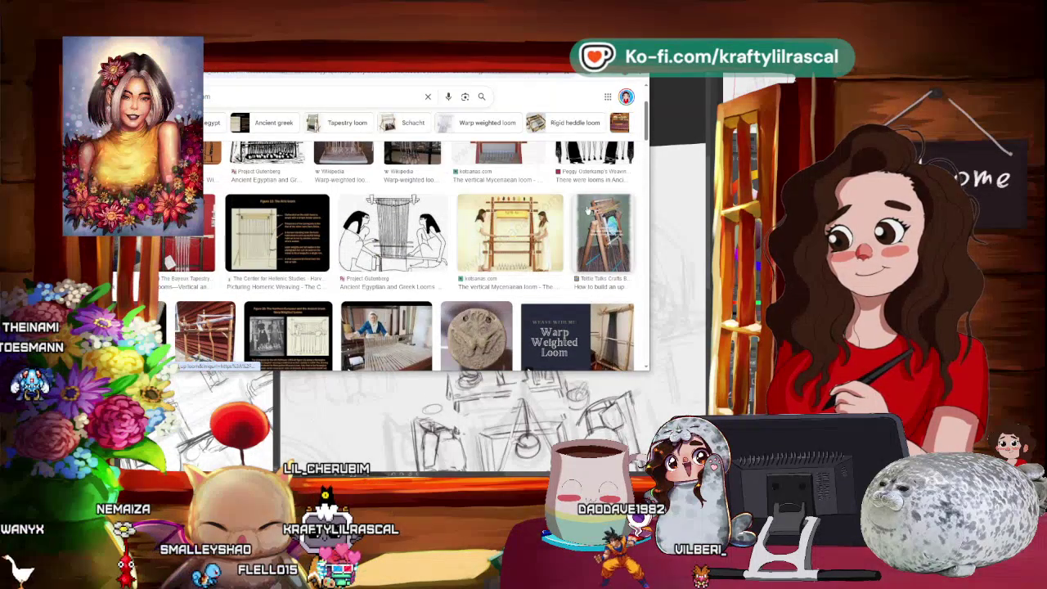
scroll(588, 211, up, 1)
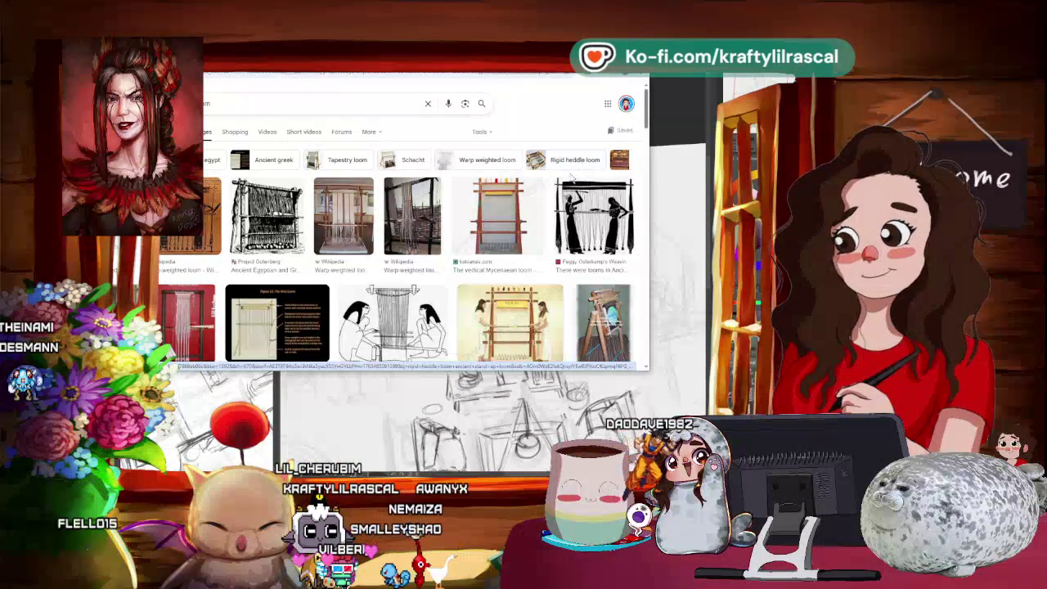
Scroll down to the related searches and choose 'ancient weaving loom'.
scroll(573, 197, down, 2)
scroll(550, 227, down, 1)
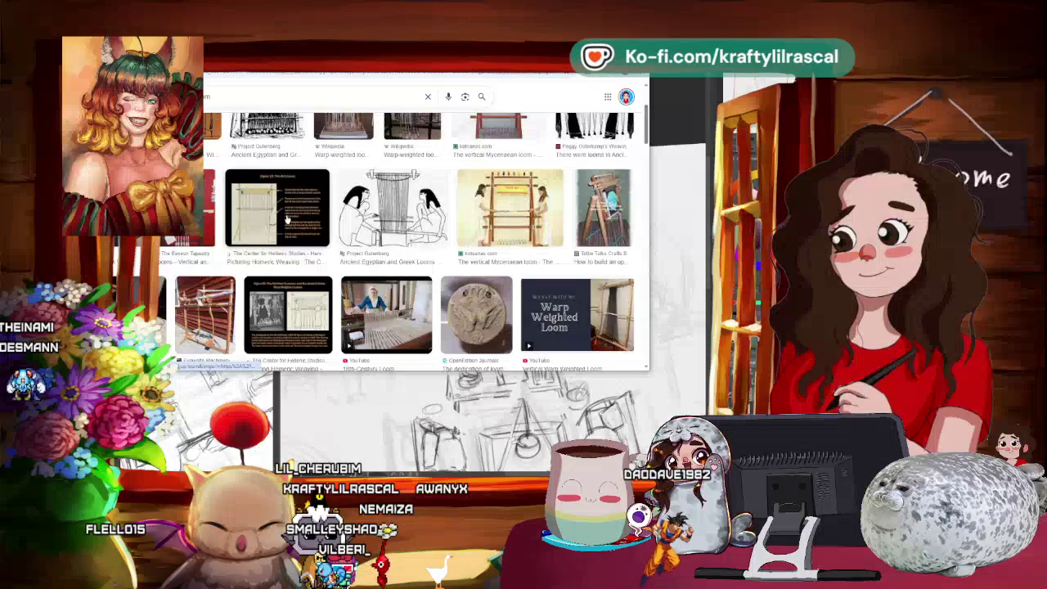
scroll(250, 307, down, 1)
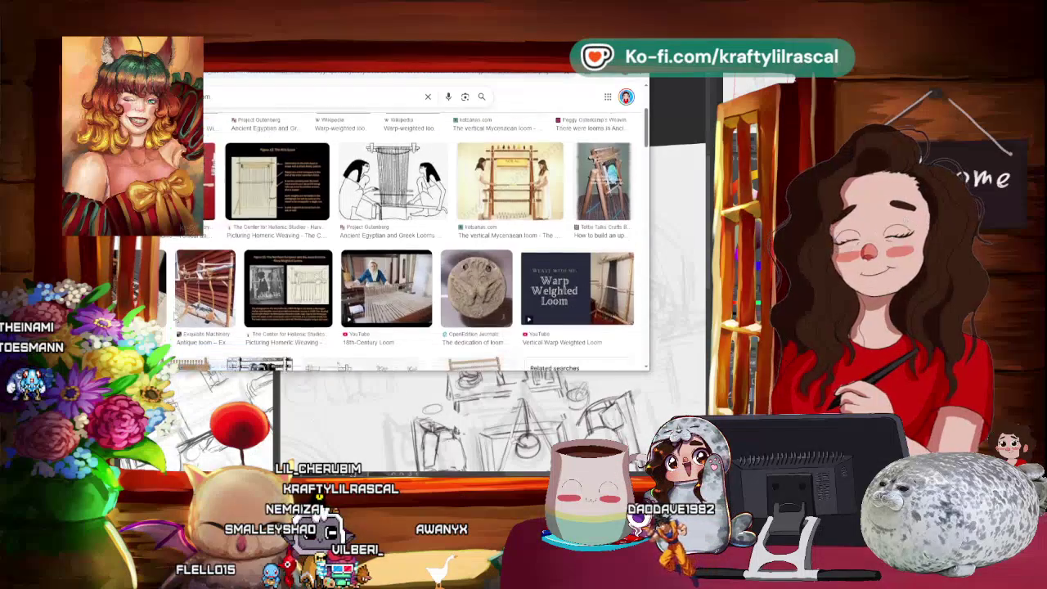
scroll(250, 307, down, 2)
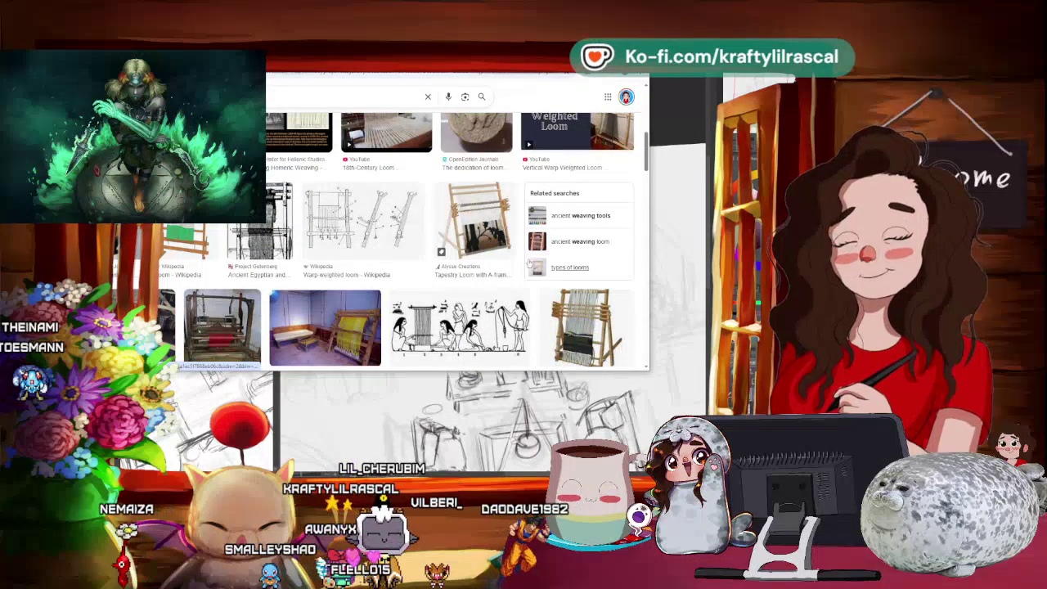
click(556, 243)
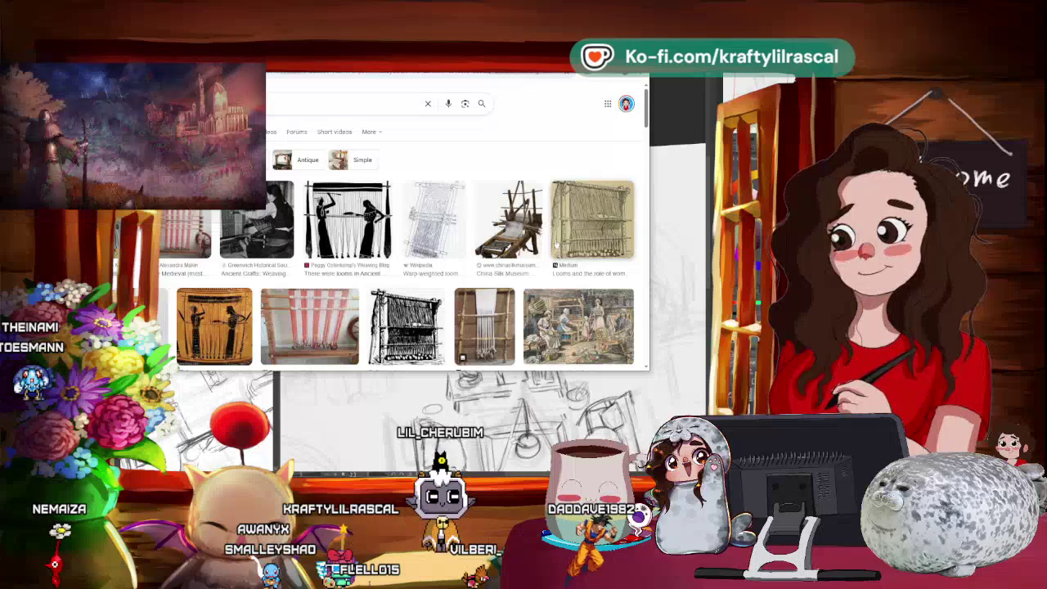
Narrow the ancient weaving loom results to medieval looms.
scroll(161, 272, down, 2)
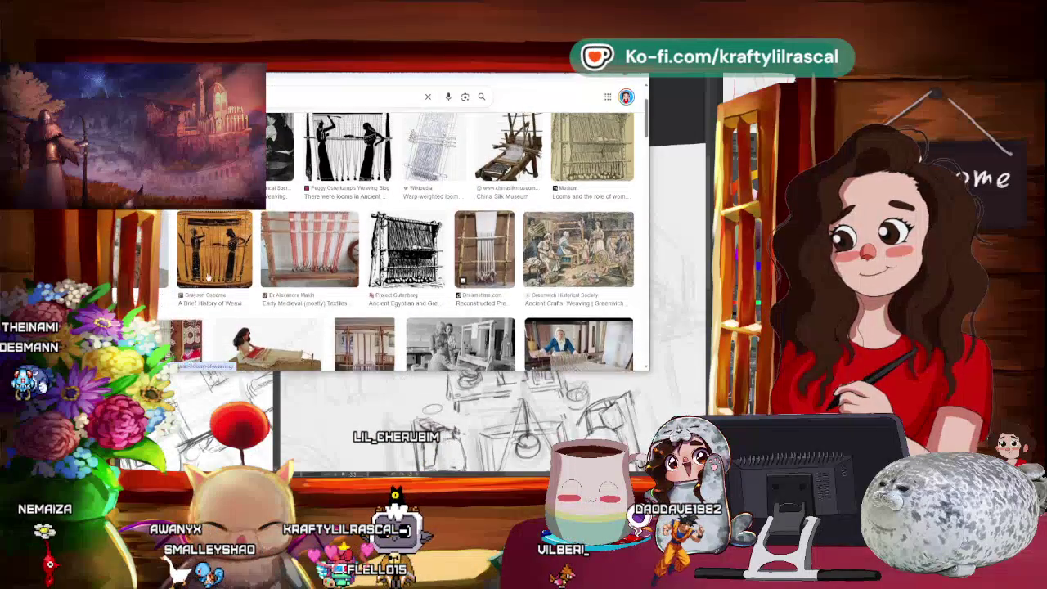
scroll(582, 159, up, 1)
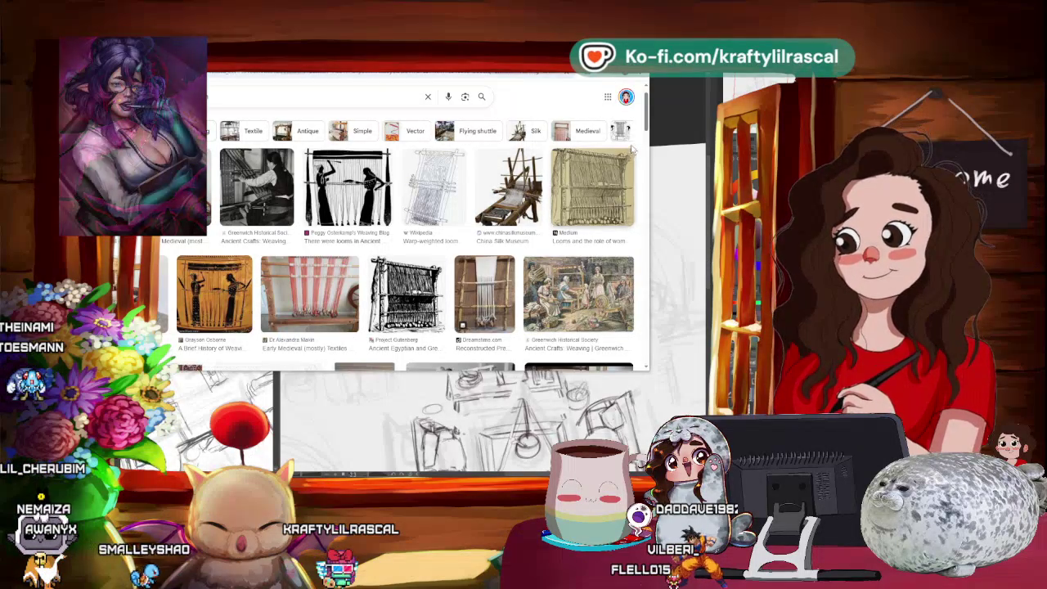
scroll(647, 121, down, 2)
scroll(646, 121, up, 3)
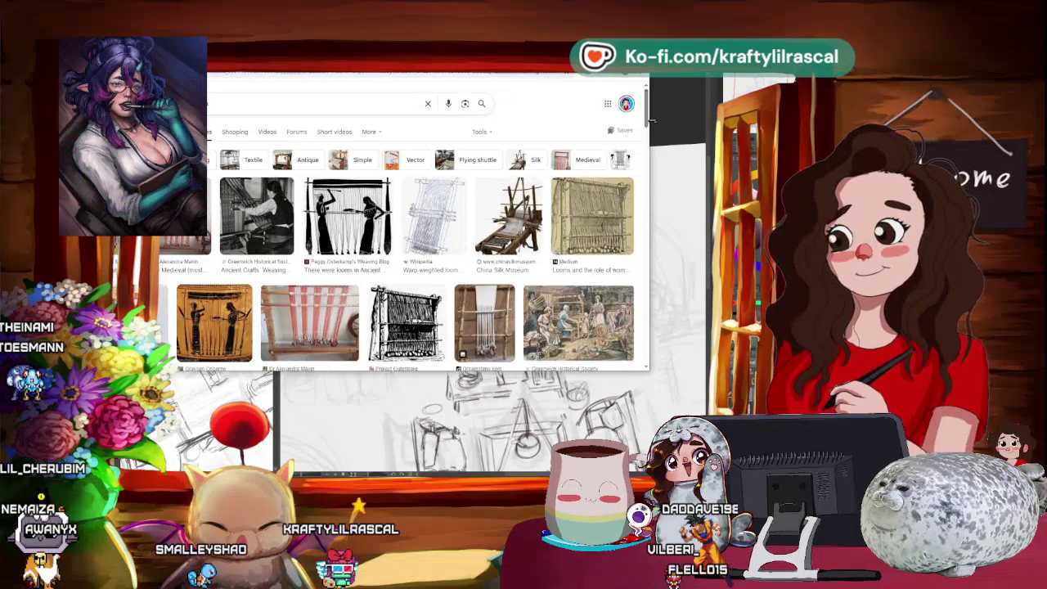
click(591, 160)
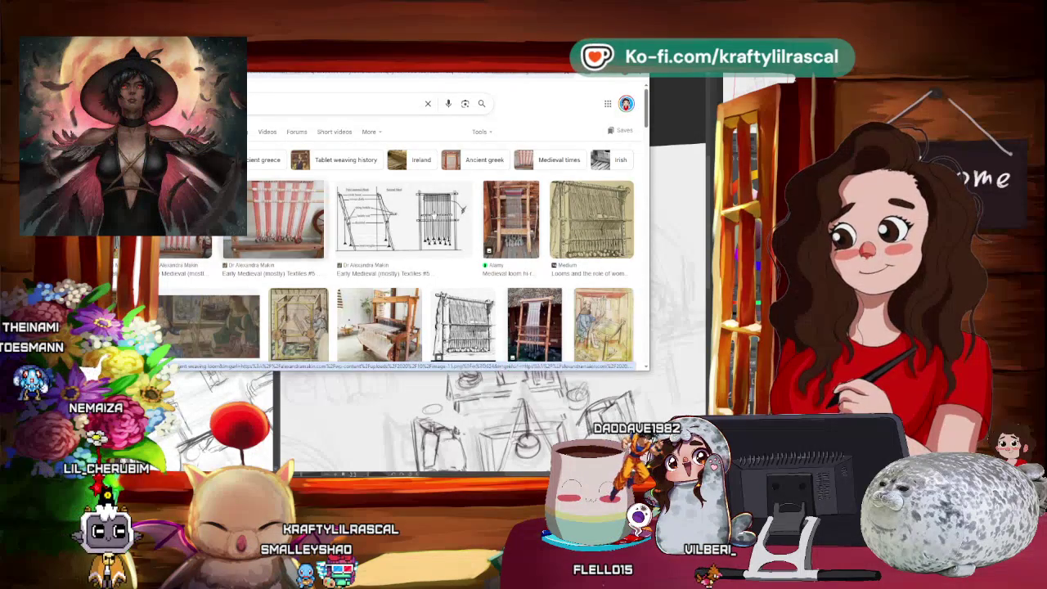
Study the Alamy medieval loom photo preview, then minimize the browser.
click(514, 233)
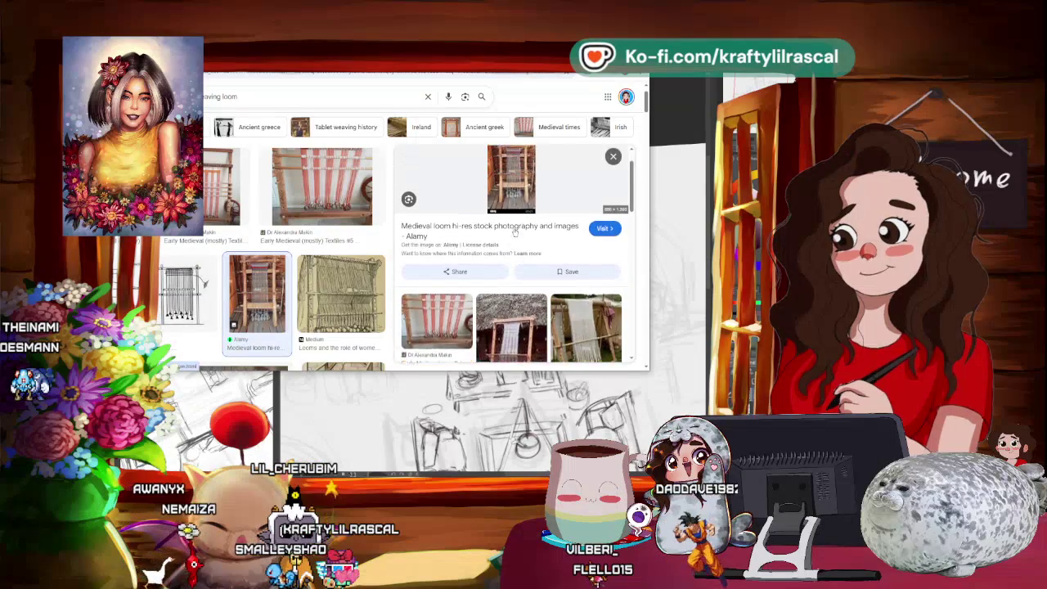
scroll(514, 233, down, 2)
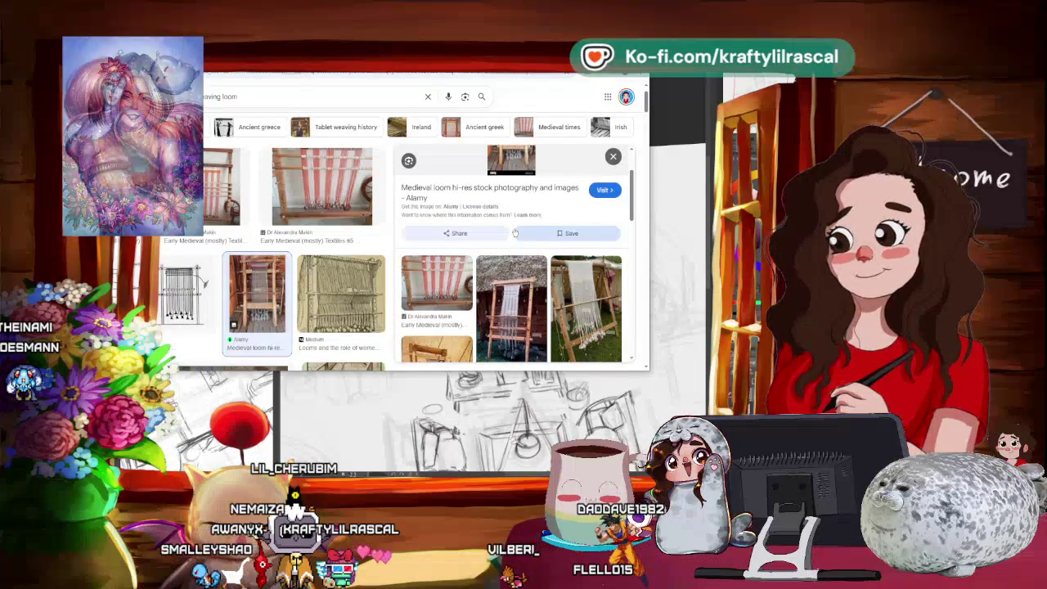
scroll(515, 233, down, 1)
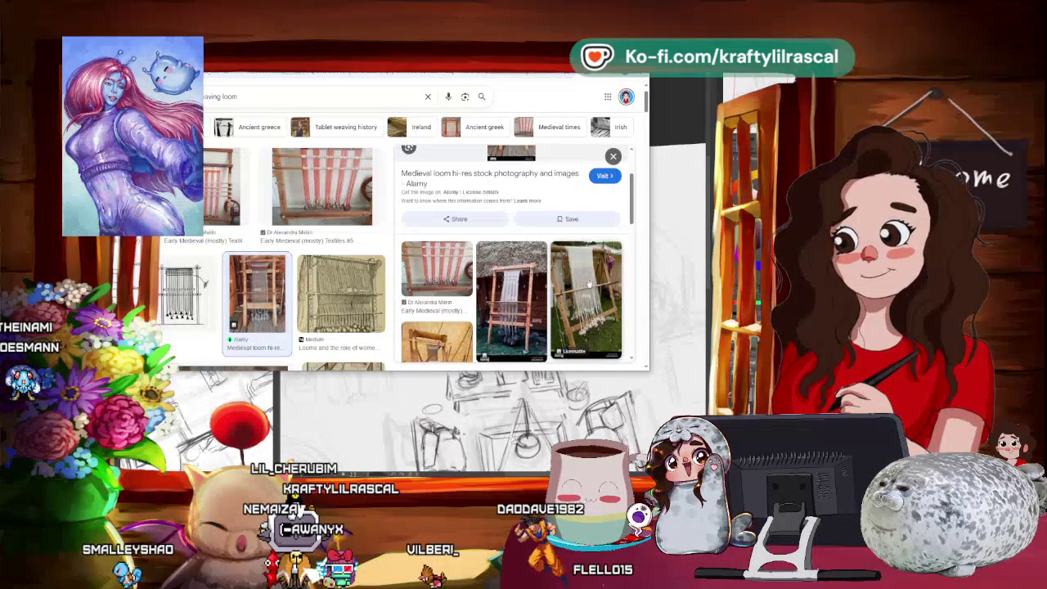
scroll(588, 281, down, 3)
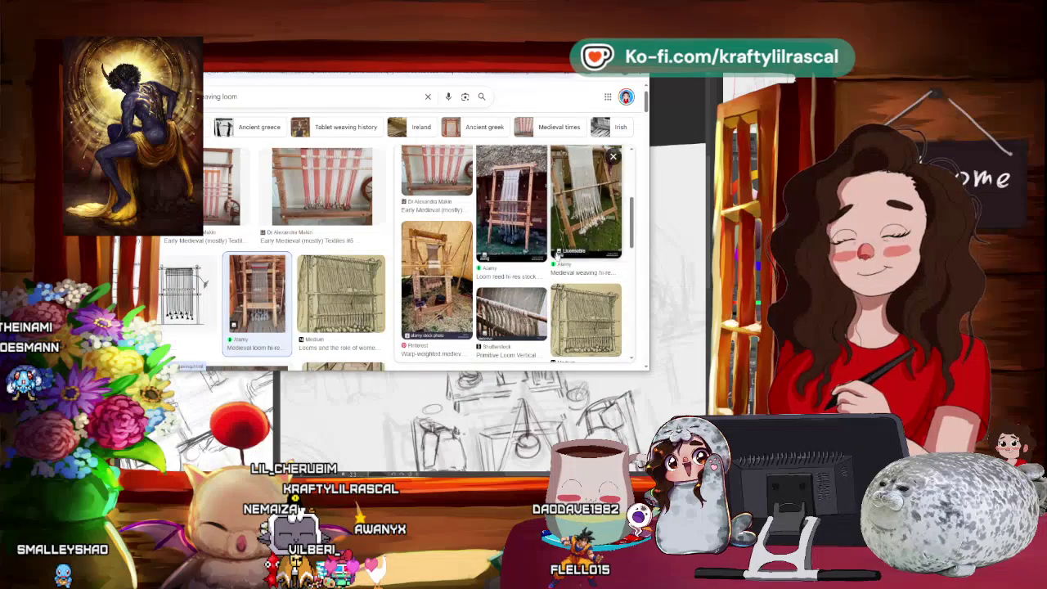
scroll(556, 255, down, 4)
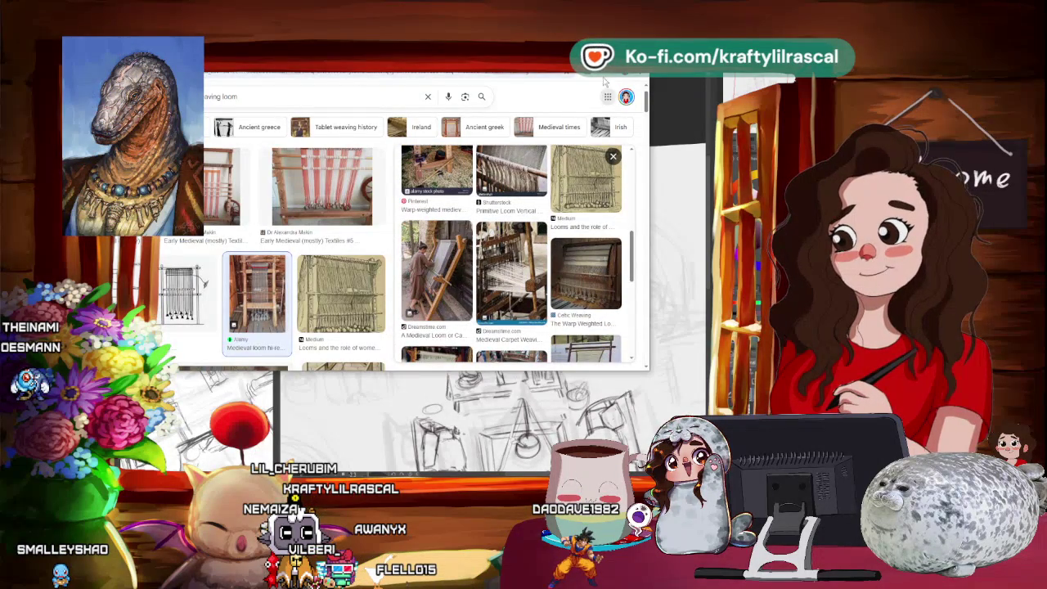
key(super+Down)
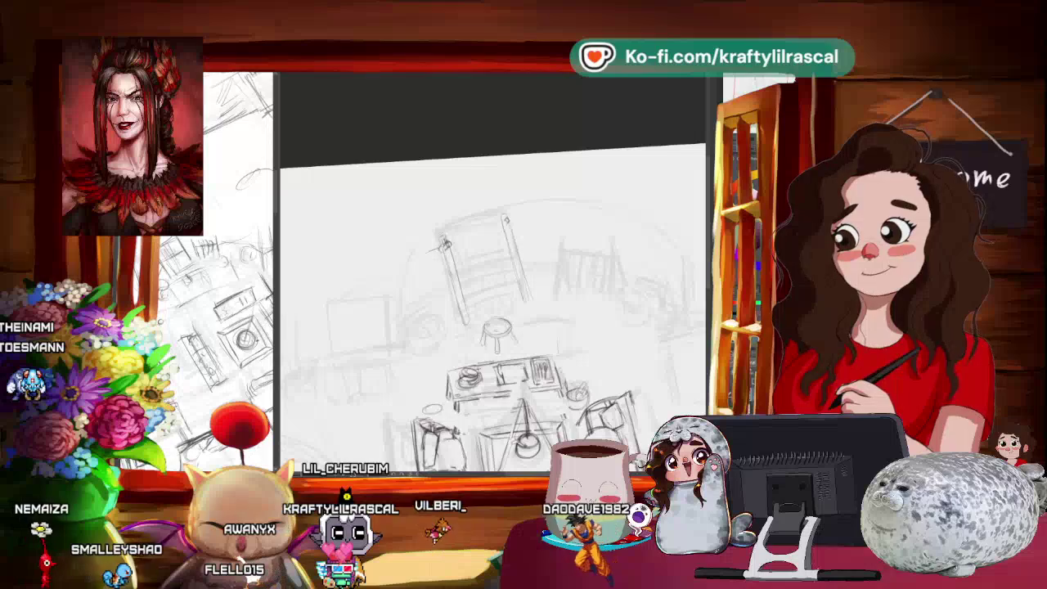
Zoom in on the cottage interior sketch.
scroll(330, 244, up, 3)
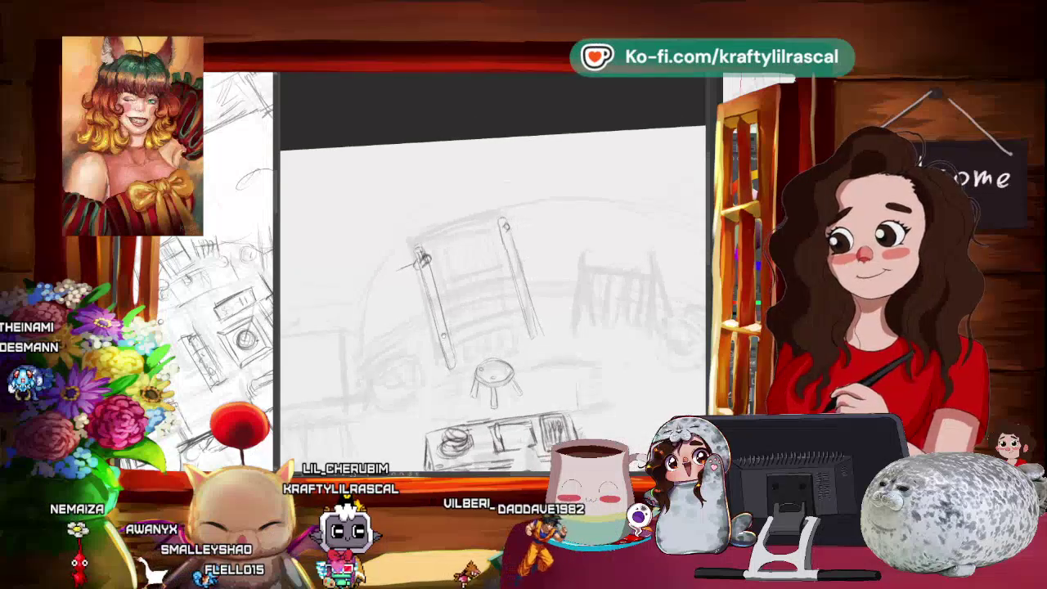